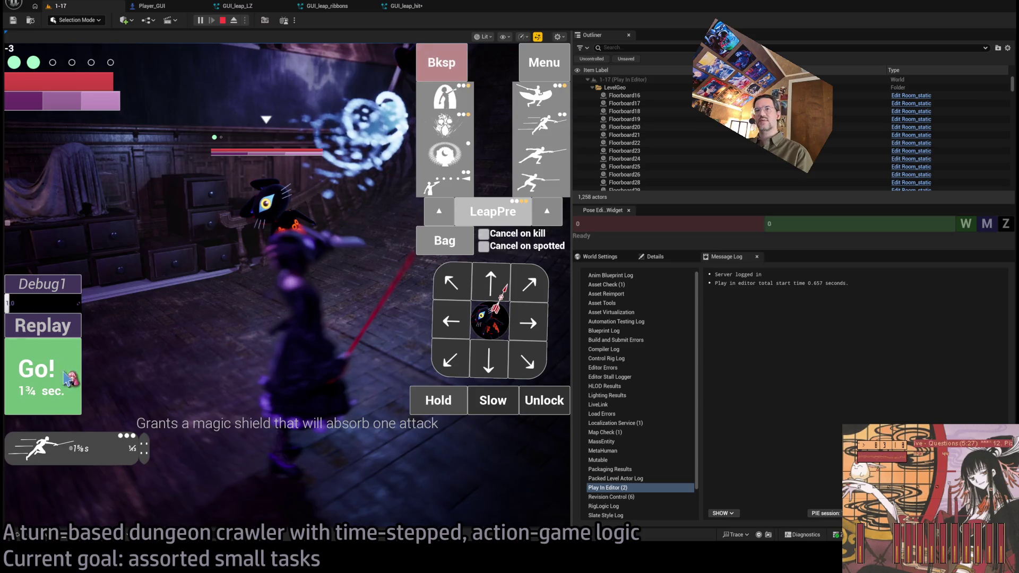
# - Queue three attack actions from the skill panel and run them with Go!
pyautogui.click(541, 180)
pyautogui.click(542, 180)
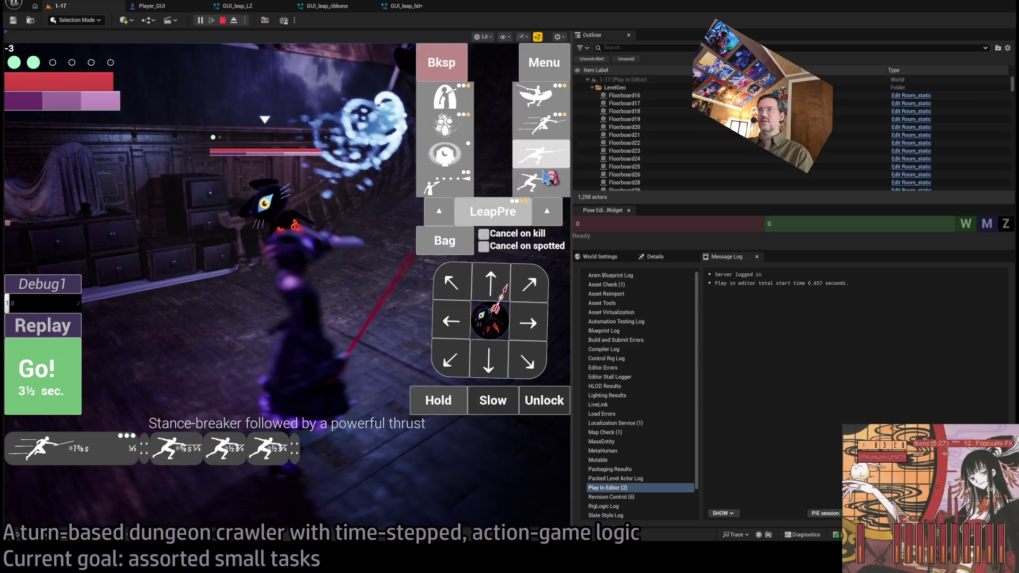
pyautogui.click(542, 154)
pyautogui.click(56, 382)
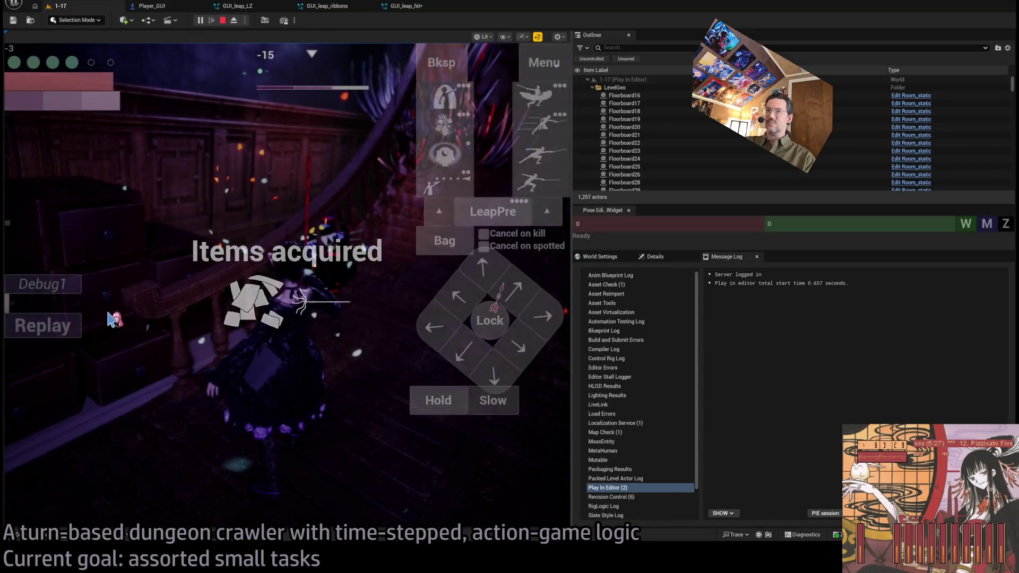
# - Replay the attack sequence, widen the game view, and stop Play In Editor
pyautogui.click(49, 327)
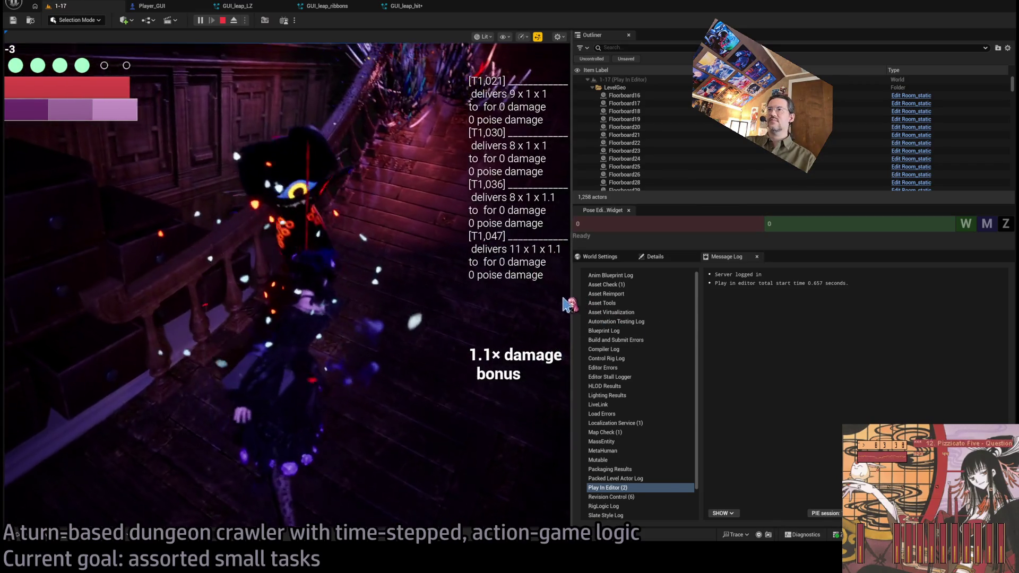
pyautogui.moveTo(572, 312)
pyautogui.mouseDown()
pyautogui.moveTo(921, 323)
pyautogui.moveTo(898, 319)
pyautogui.mouseUp()
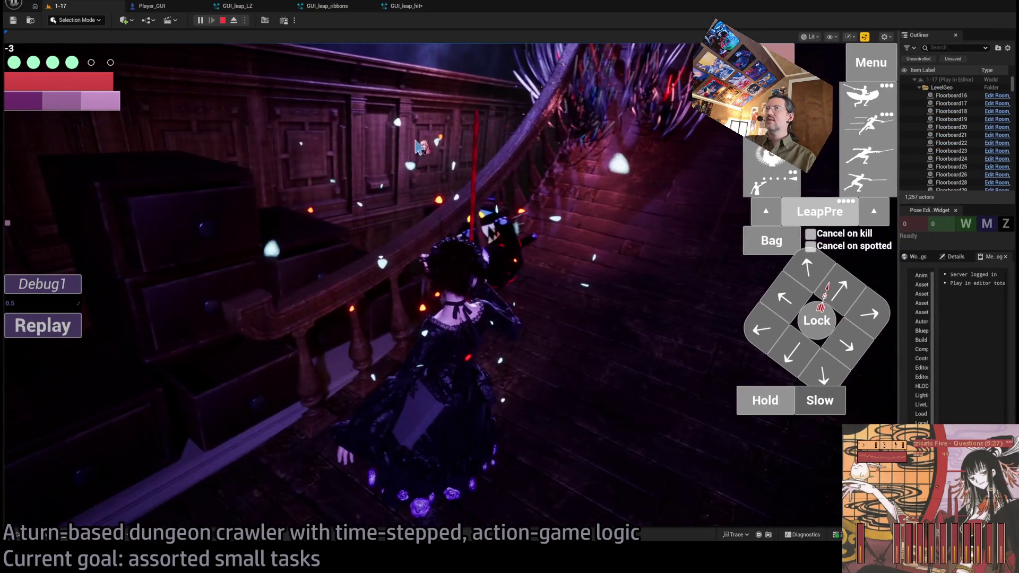
pyautogui.press('Escape')
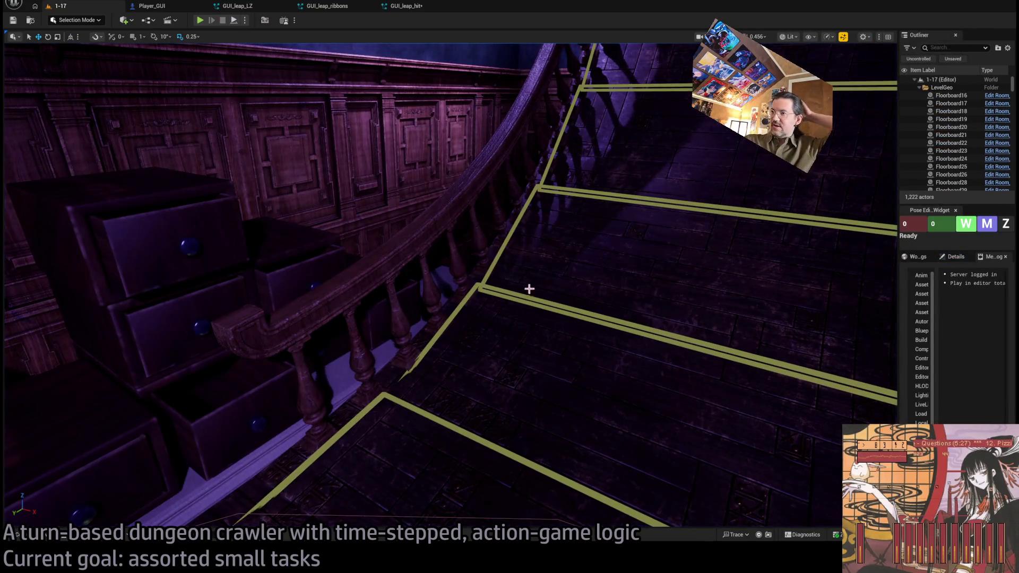
# - Fly the camera past the wall panels to the lit stairwell, then start Play In Editor with Alt+P
pyautogui.moveTo(532, 296); pyautogui.dragTo(675, 279)
pyautogui.moveTo(329, 150); pyautogui.dragTo(329, 150)
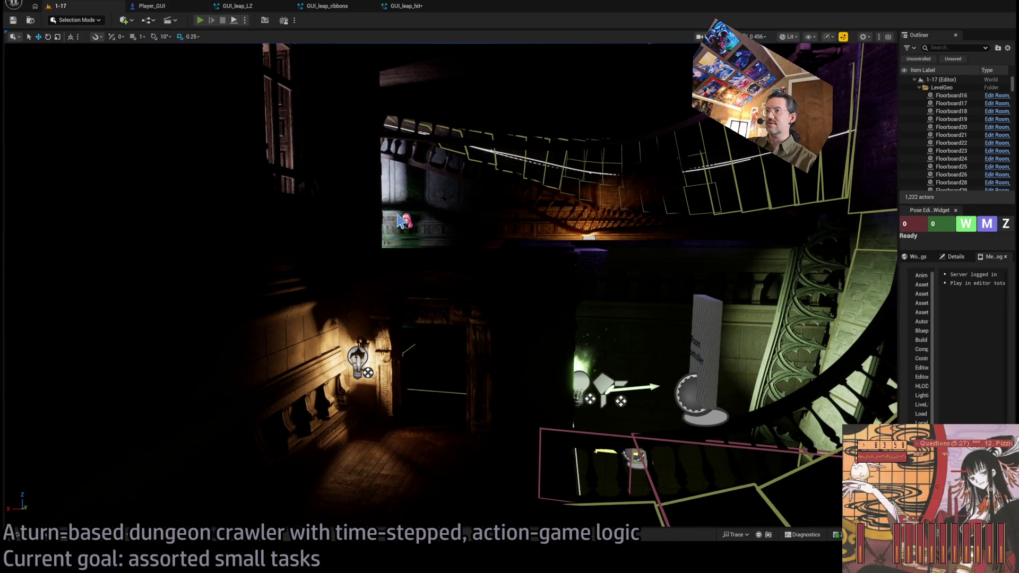
pyautogui.hotkey('alt', 'p')
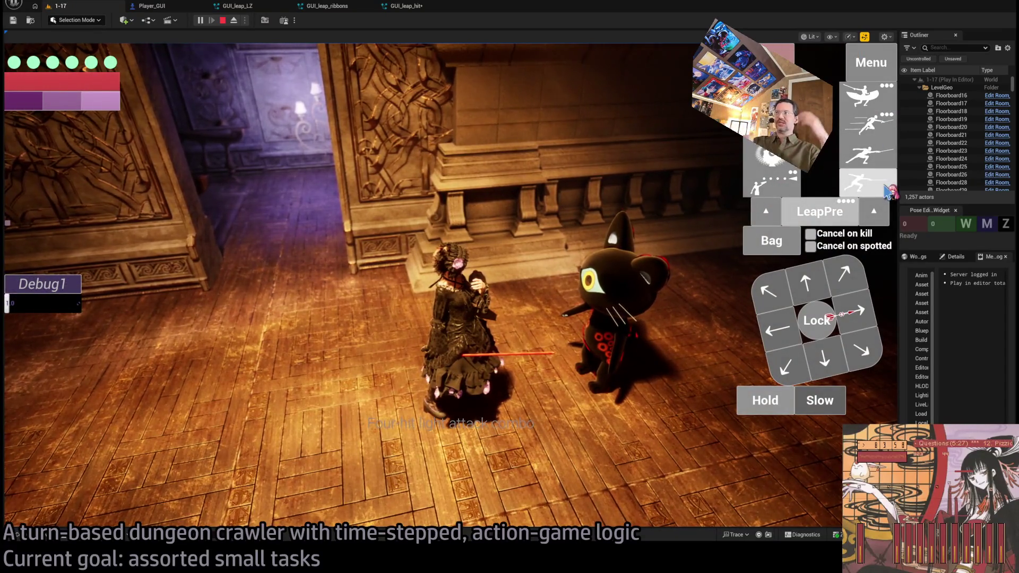
# - Launch a LeapPre attack targeted on the cat, watch it, then stop the play session
pyautogui.click(887, 192)
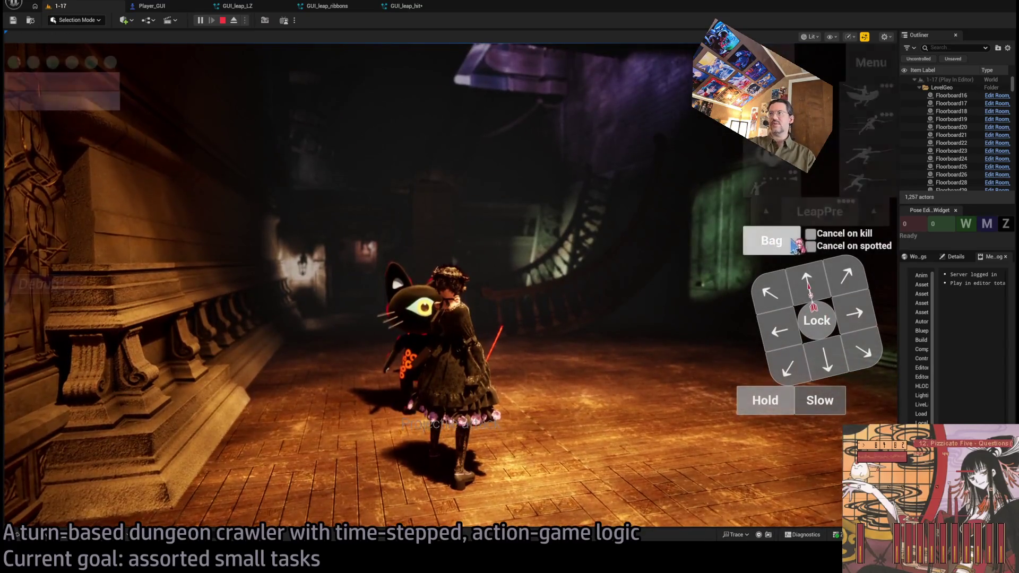
pyautogui.click(404, 280)
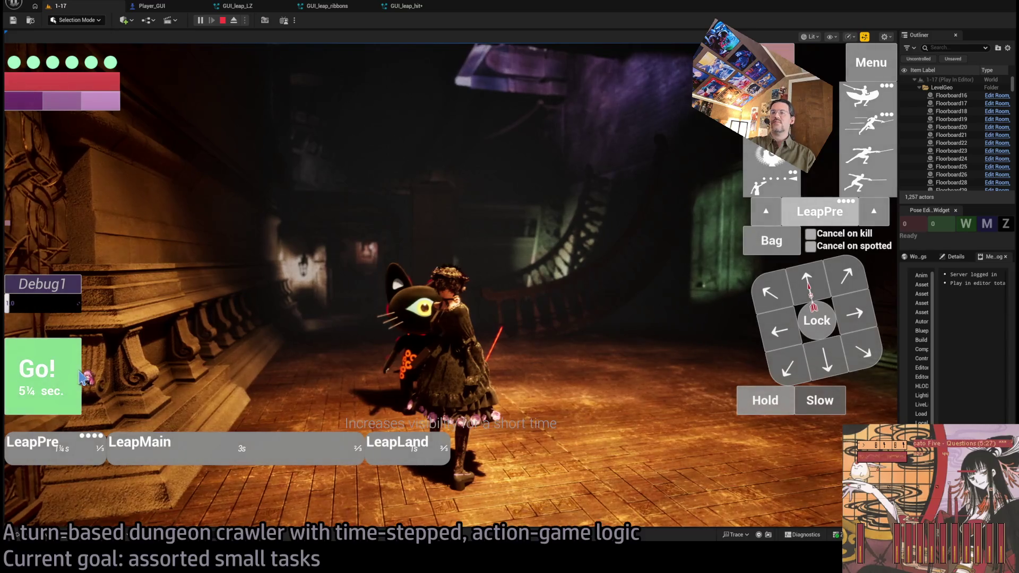
pyautogui.click(586, 364)
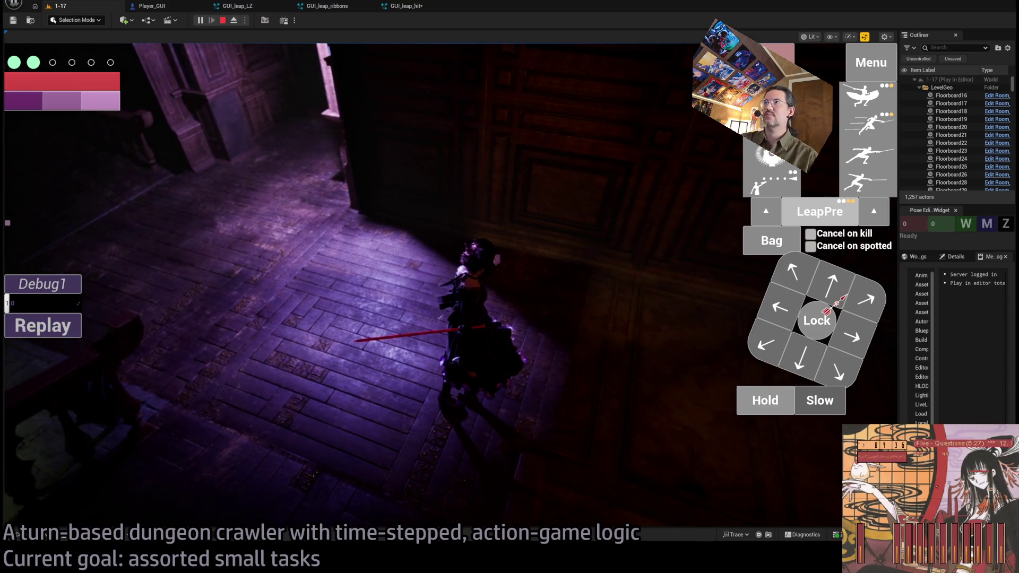
pyautogui.click(580, 302)
pyautogui.press('Escape')
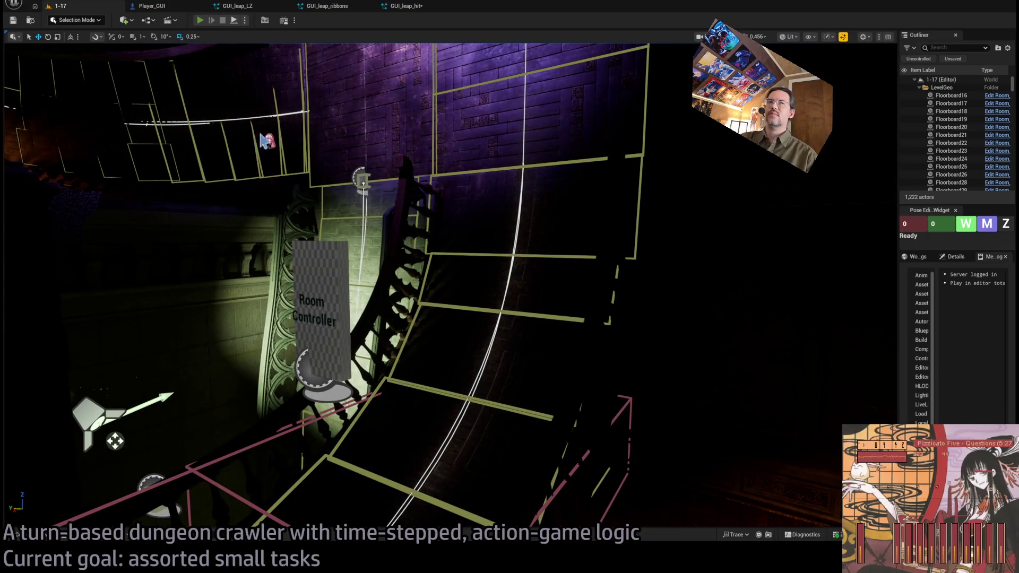
# - Start a play session, aim a LeapPre leap at the wall, watch the spiral impact, then stop
pyautogui.hotkey('alt', 'p')
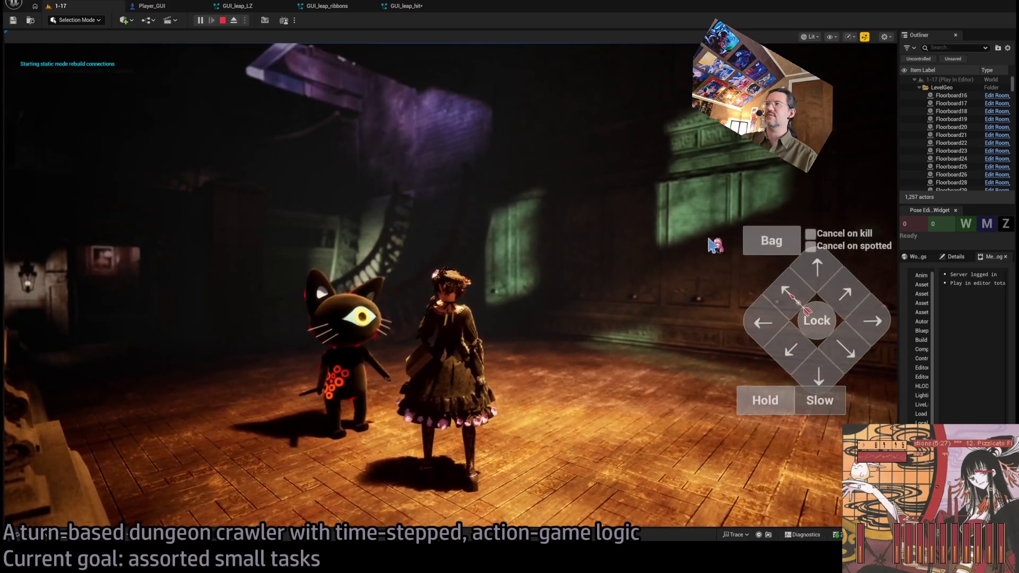
pyautogui.click(810, 217)
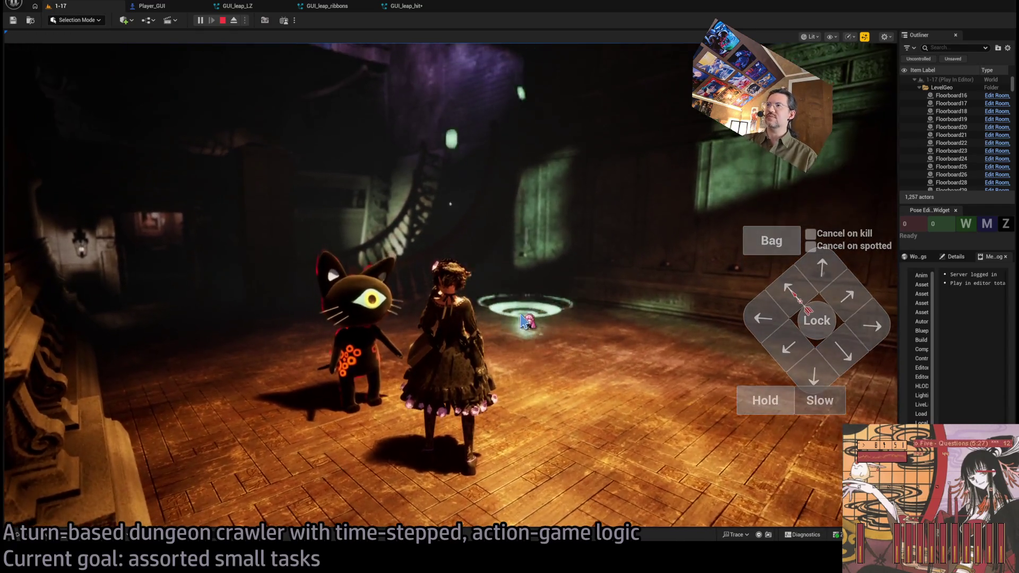
pyautogui.click(525, 321)
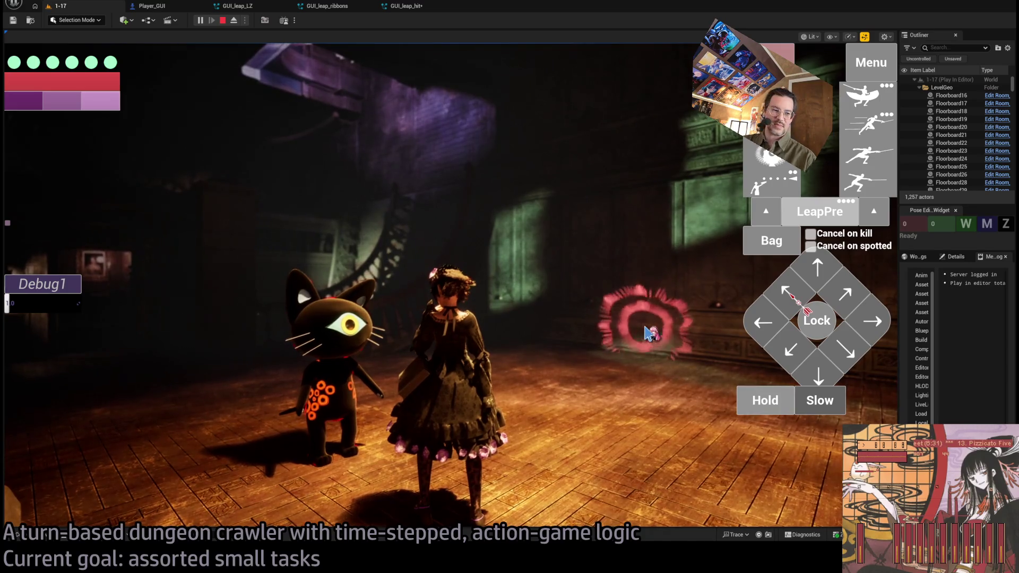
pyautogui.press('Escape')
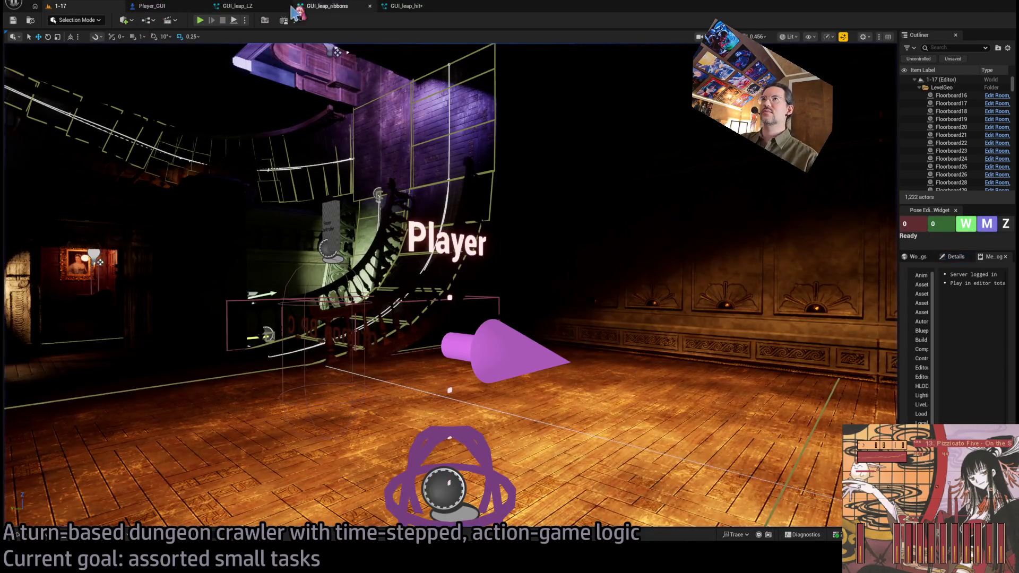
# - Pan and zoom the Player_GUI event graph to inspect the leap nodes around Set World Transform
pyautogui.click(163, 8)
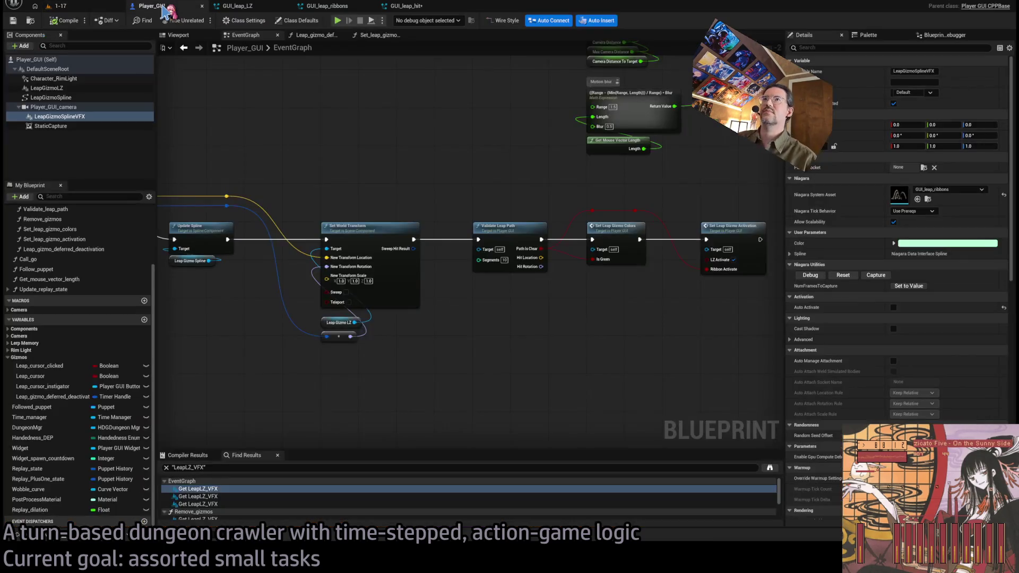
pyautogui.scroll(-3, 329, 152)
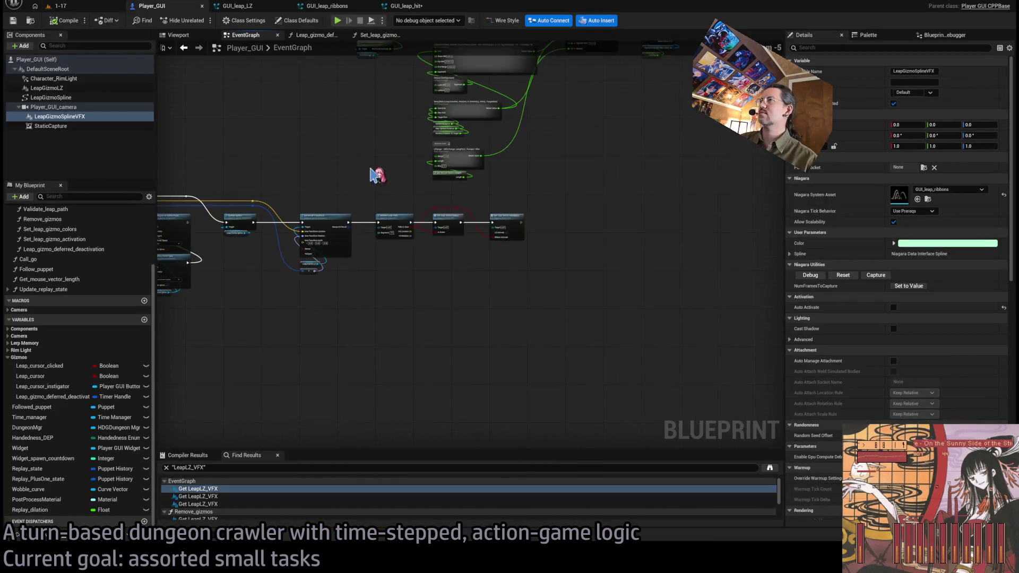
pyautogui.moveTo(616, 311)
pyautogui.mouseDown()
pyautogui.moveTo(541, 255)
pyautogui.moveTo(467, 234)
pyautogui.mouseUp()
pyautogui.moveTo(485, 143)
pyautogui.mouseDown()
pyautogui.moveTo(514, 168)
pyautogui.moveTo(541, 221)
pyautogui.mouseUp()
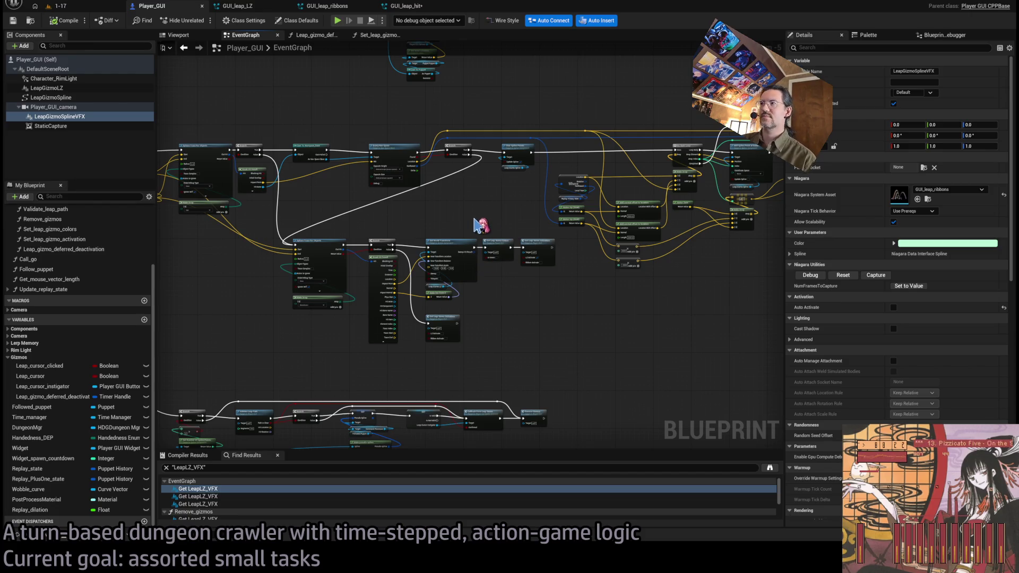
pyautogui.moveTo(475, 219); pyautogui.dragTo(438, 212)
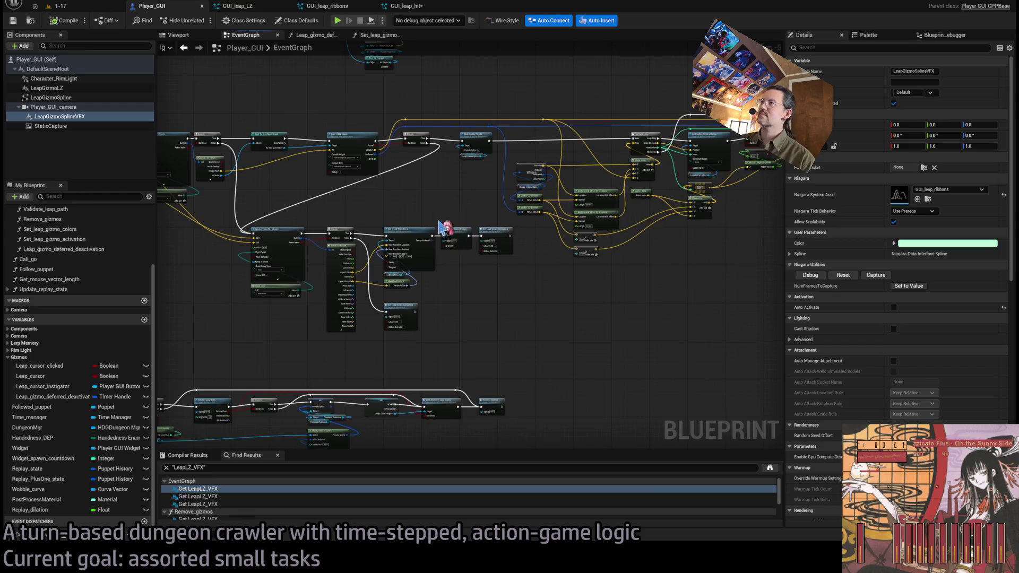
pyautogui.scroll(5, 391, 282)
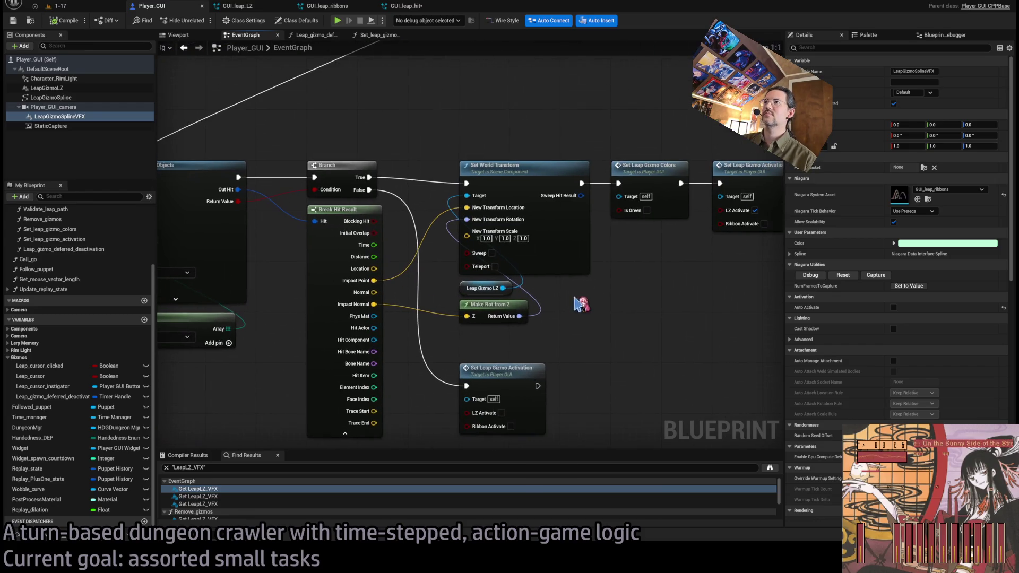
pyautogui.scroll(-5, 438, 184)
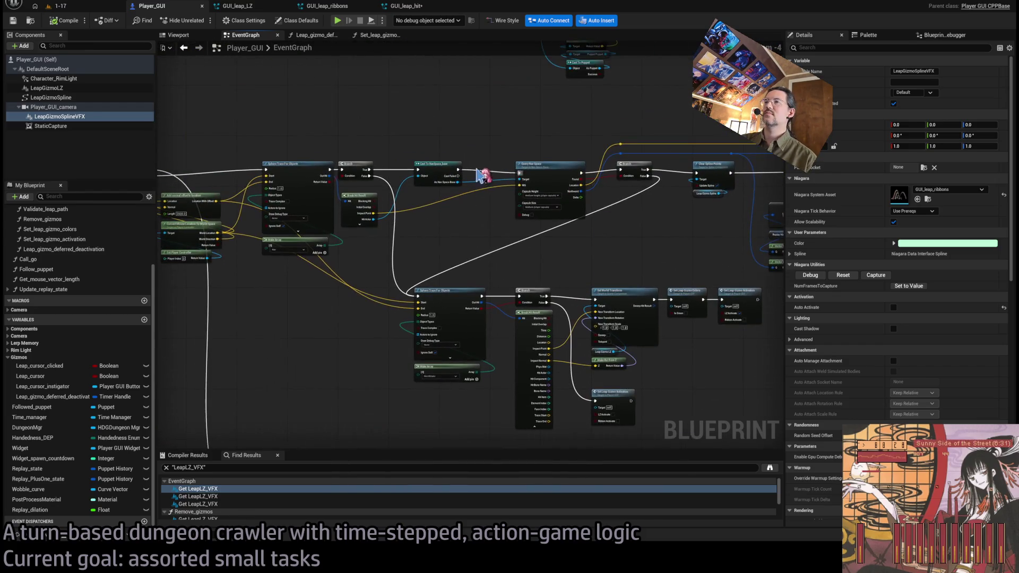
pyautogui.scroll(-6, 539, 292)
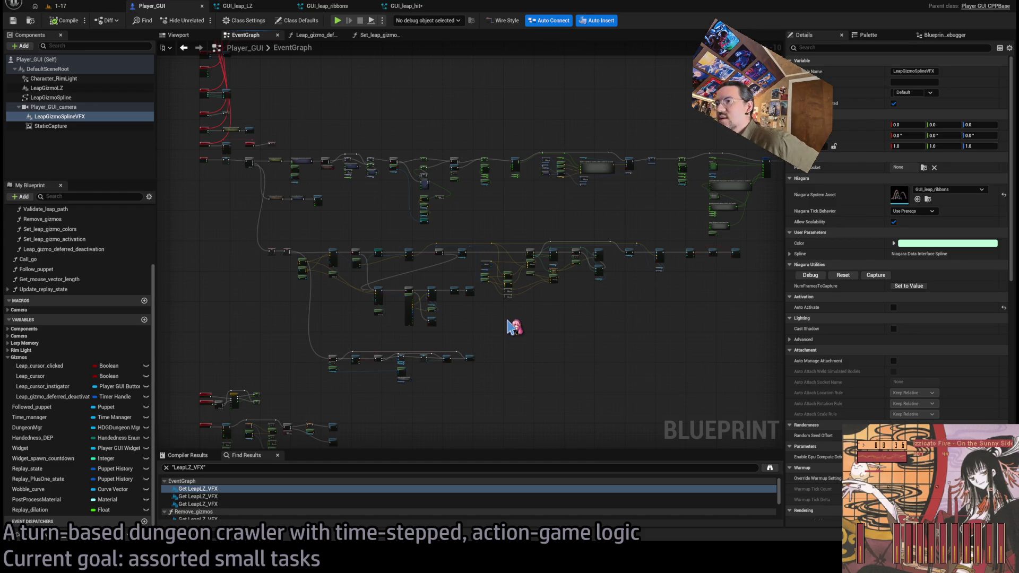
pyautogui.scroll(4, 431, 320)
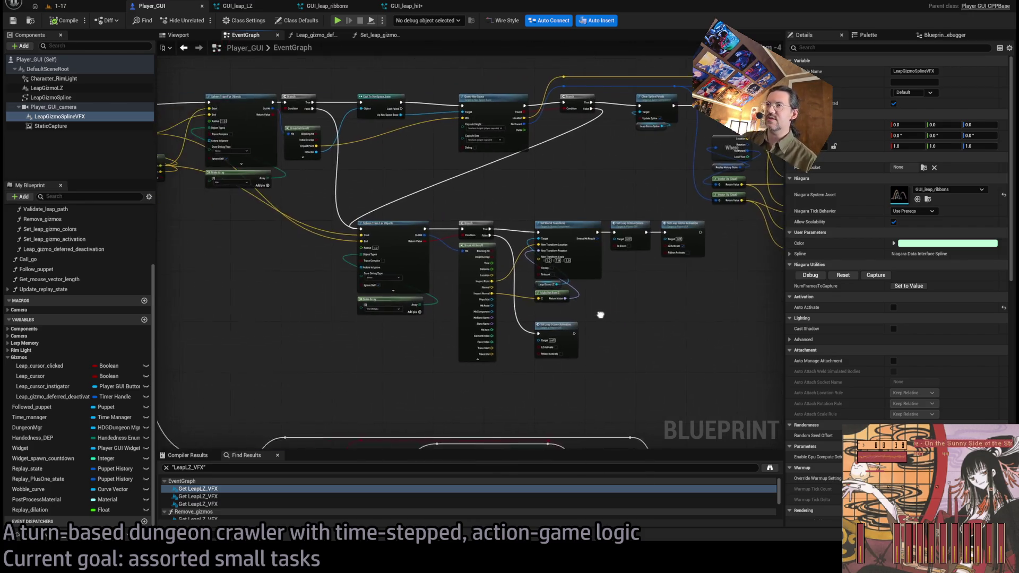
pyautogui.scroll(5, 341, 296)
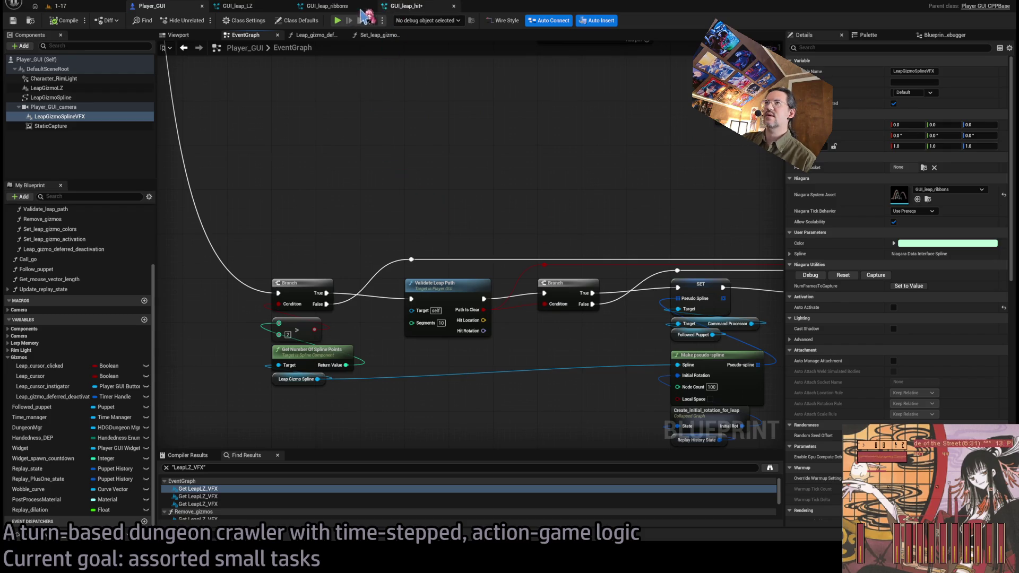
pyautogui.click(406, 6)
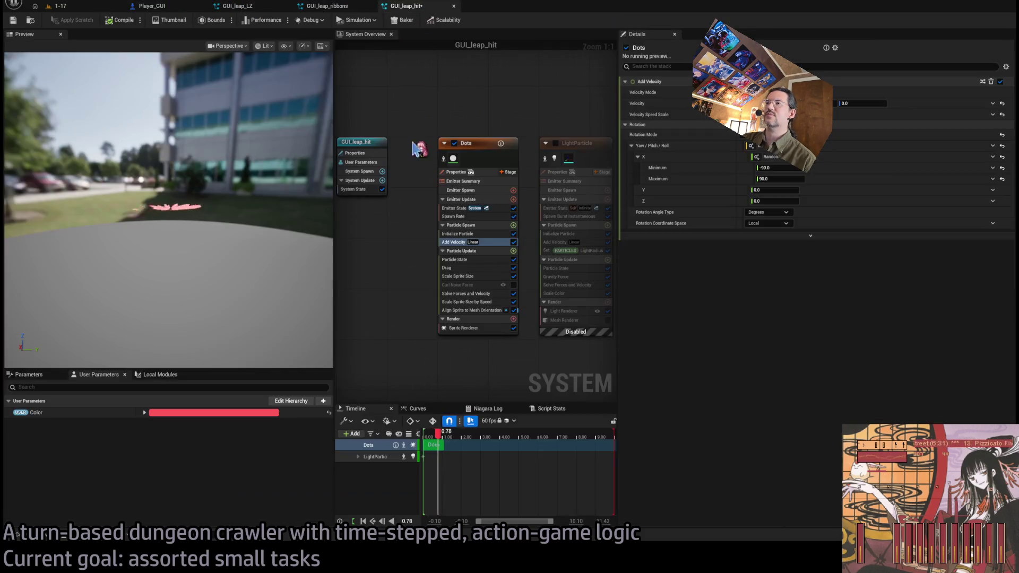
# - Play-test the leap hit effect in level 1-17, then return to the GUI_leap_hit system
pyautogui.click(60, 6)
pyautogui.hotkey('alt', 'p')
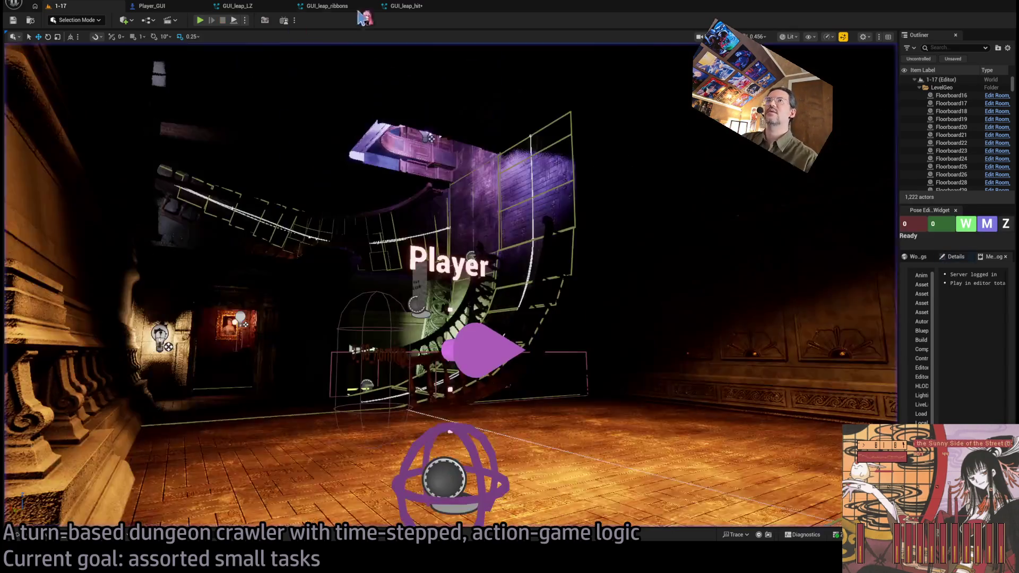
pyautogui.click(408, 6)
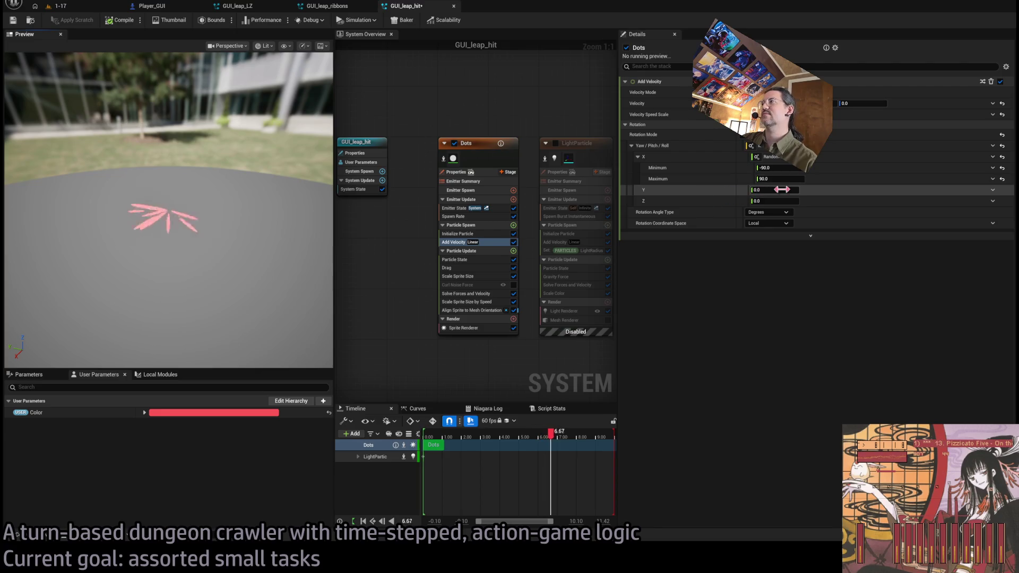
# - Make the Dots emitter's Y rotation a Random Range Float from -90 to 90
pyautogui.moveTo(779, 190); pyautogui.dragTo(998, 196)
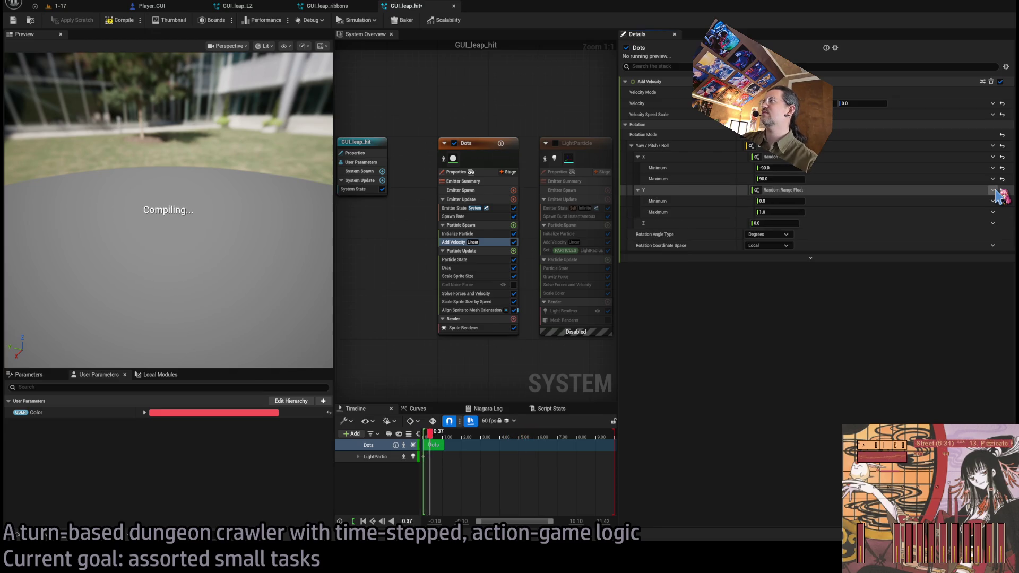
pyautogui.click(992, 190)
pyautogui.click(903, 212)
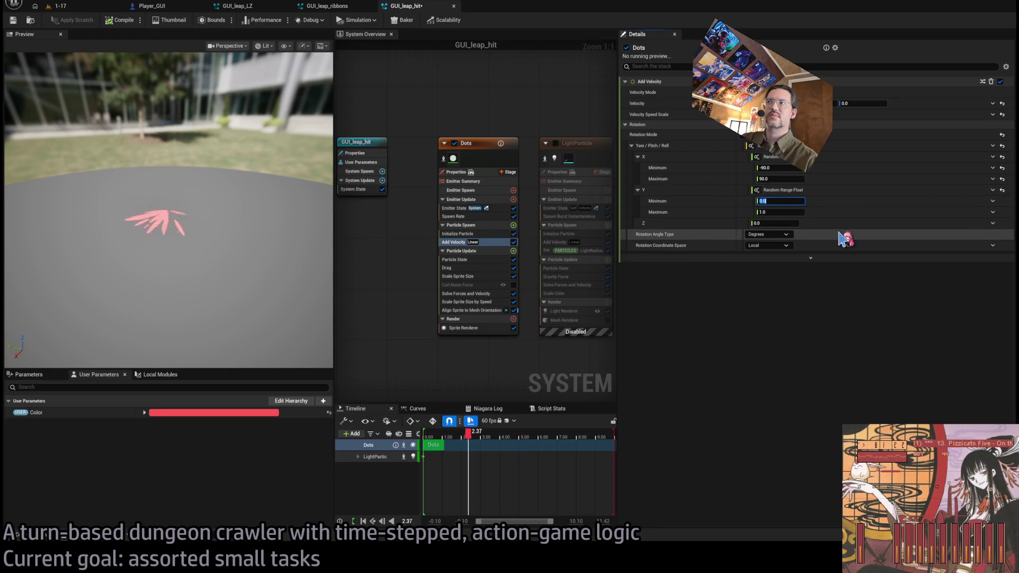
pyautogui.write('-90')
pyautogui.press('Tab')
pyautogui.write('90')
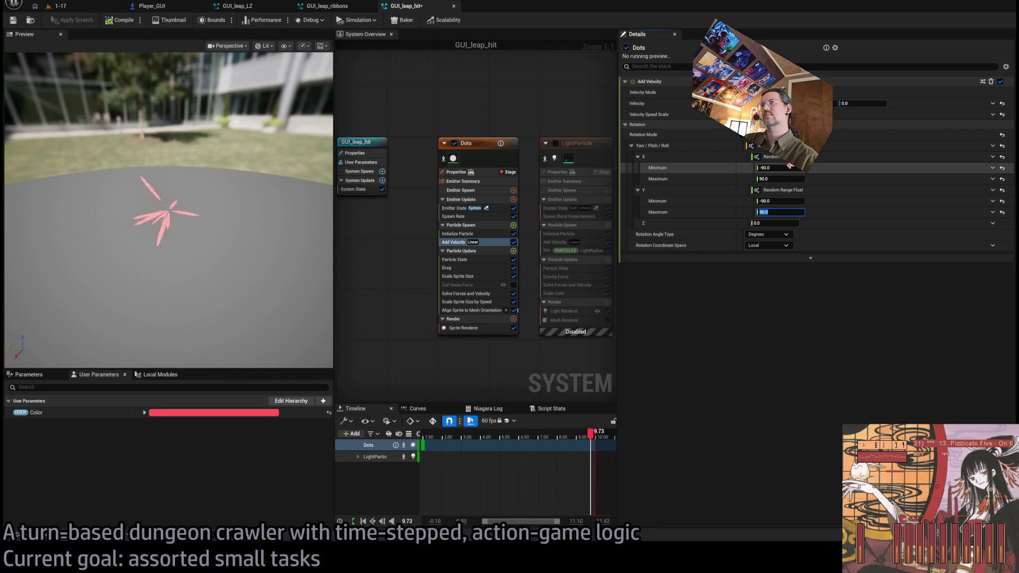
pyautogui.moveTo(274, 251); pyautogui.dragTo(206, 251)
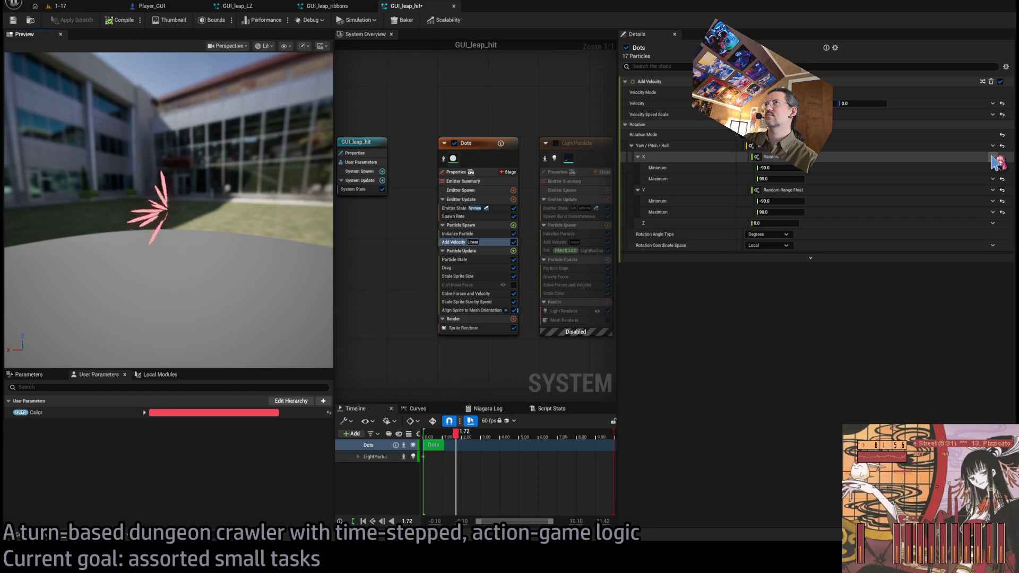
# - Make Dots X rotation 1.0 times a Uniform AorB Float (-1 or 1) and reset Y to 0
pyautogui.click(775, 168)
pyautogui.write('0')
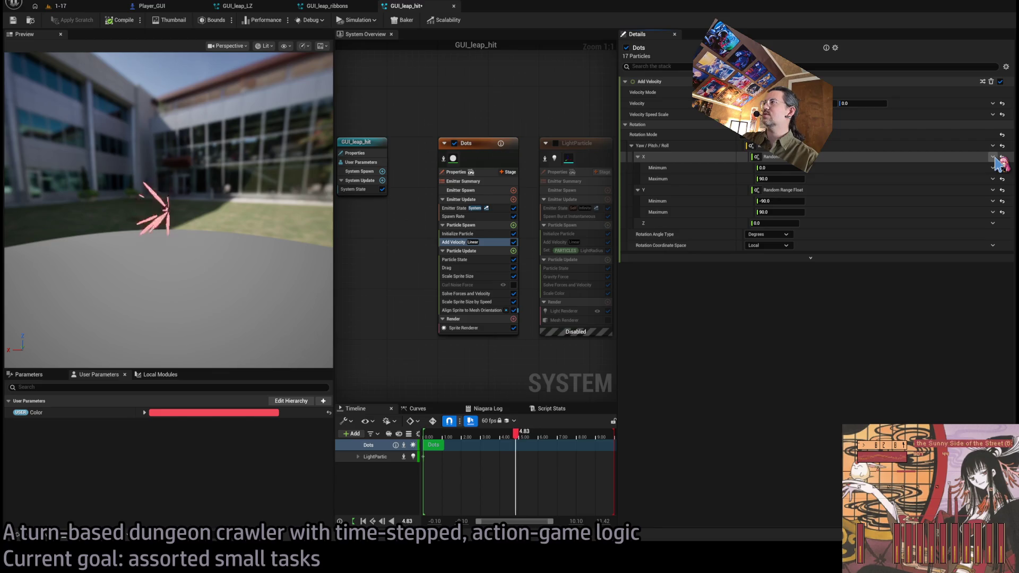
pyautogui.click(995, 158)
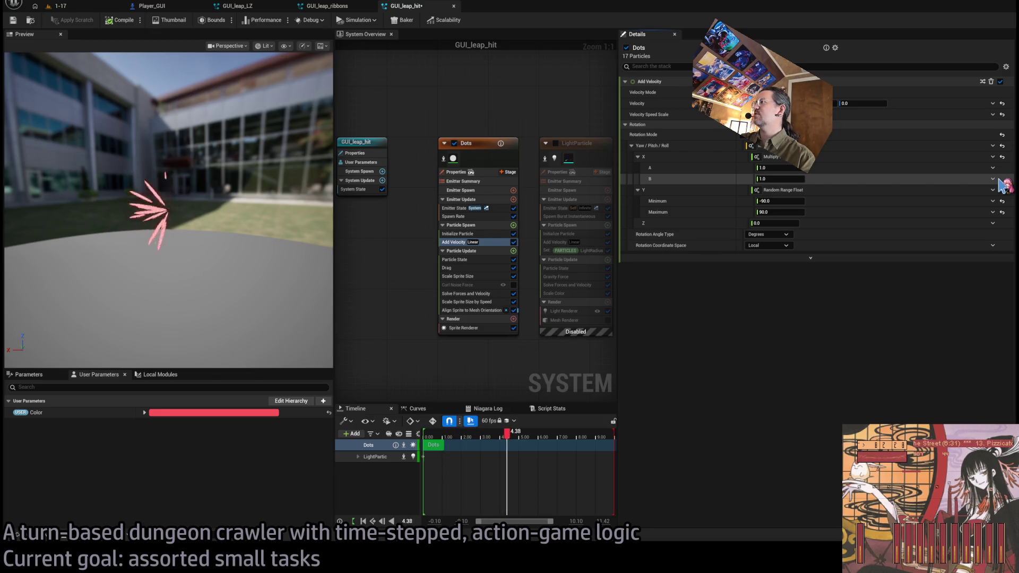
pyautogui.hotkey('ctrl', 'v')
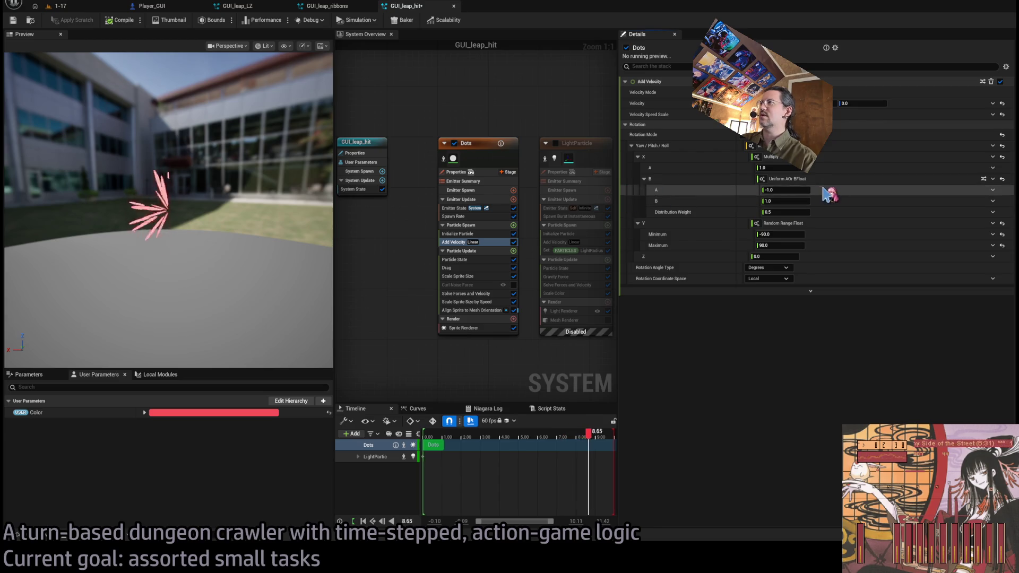
pyautogui.moveTo(297, 233)
pyautogui.mouseDown()
pyautogui.moveTo(276, 236)
pyautogui.moveTo(289, 250)
pyautogui.mouseUp()
pyautogui.click(998, 225)
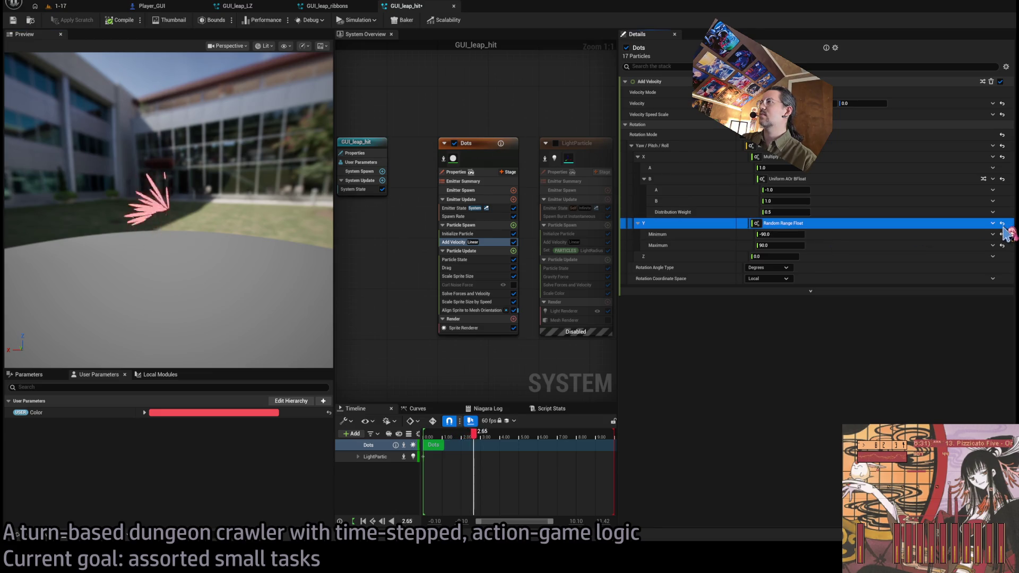
pyautogui.click(1001, 224)
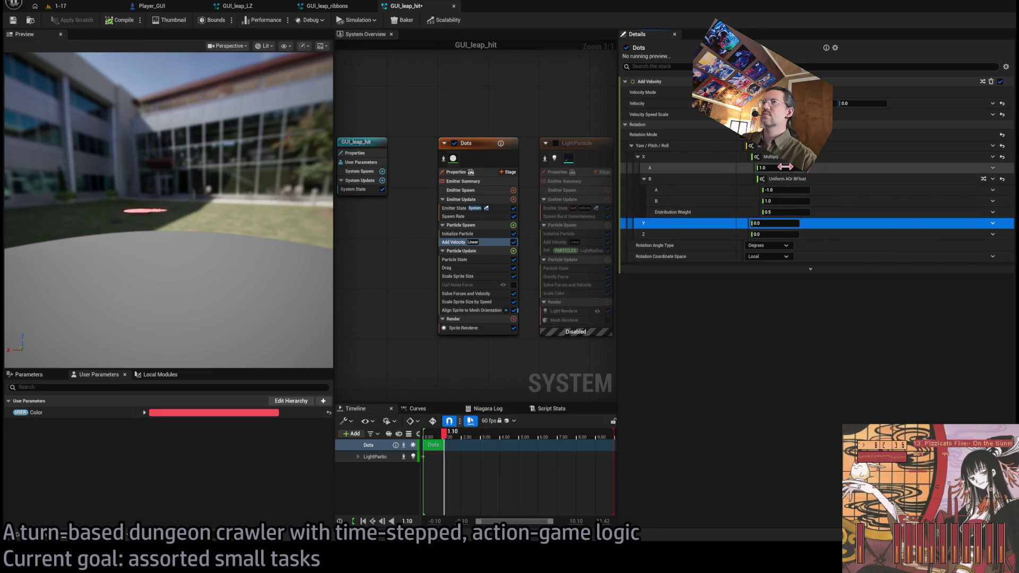
# - Turn the X multiplier's A value into a Lerp Float from 0 to 90
pyautogui.moveTo(786, 168); pyautogui.dragTo(828, 167)
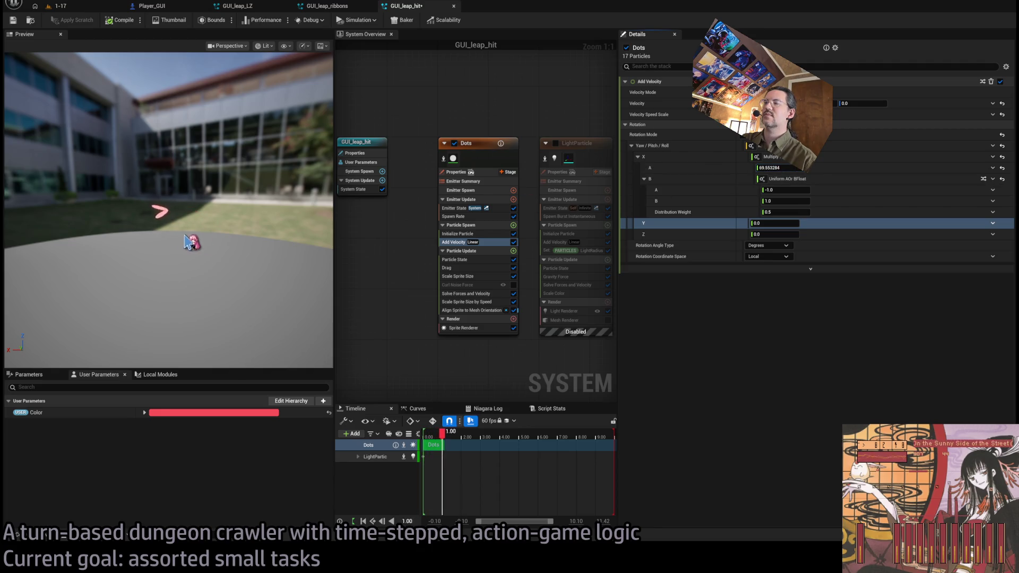
pyautogui.moveTo(201, 254); pyautogui.dragTo(189, 242)
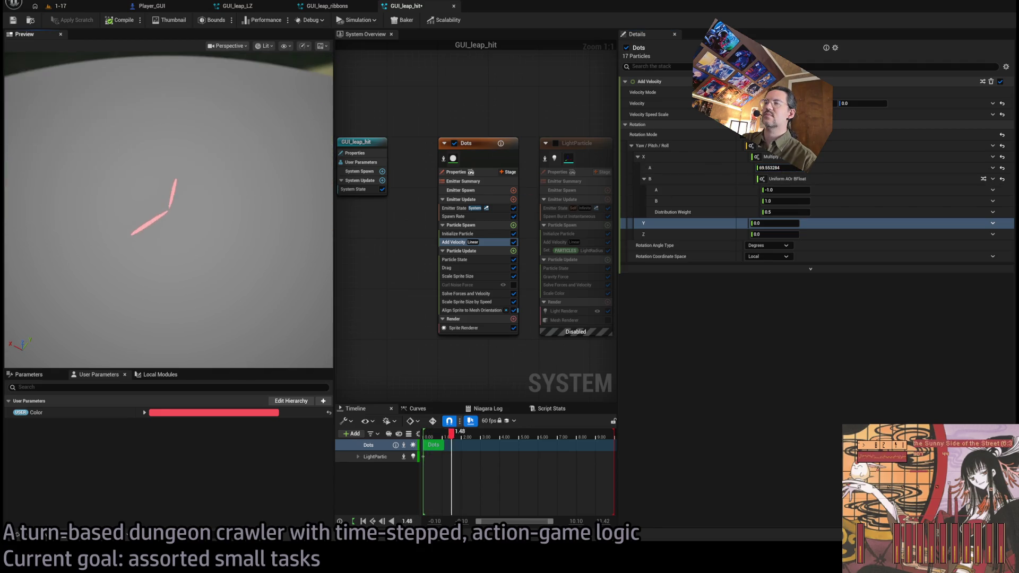
pyautogui.click(644, 179)
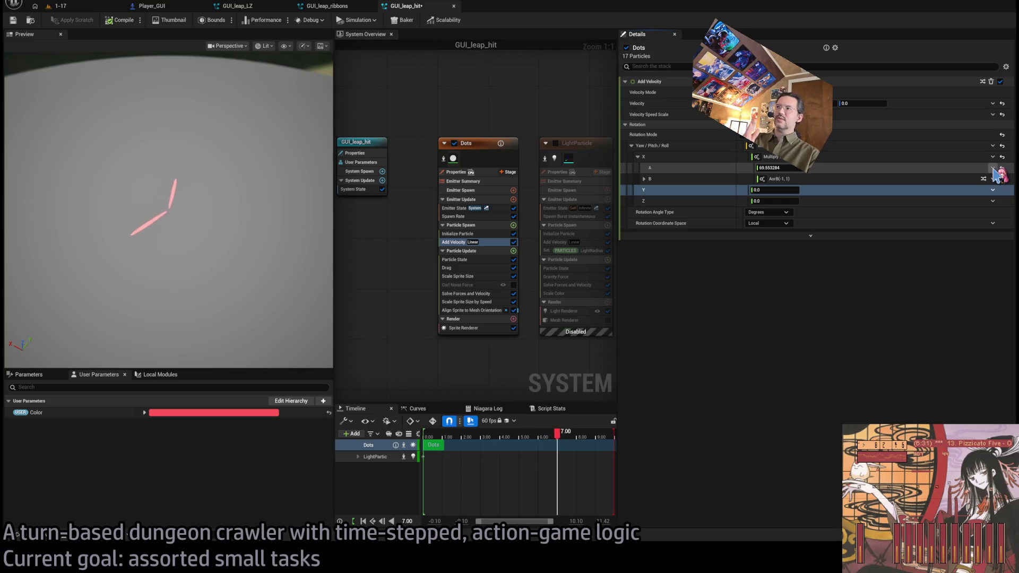
pyautogui.click(992, 168)
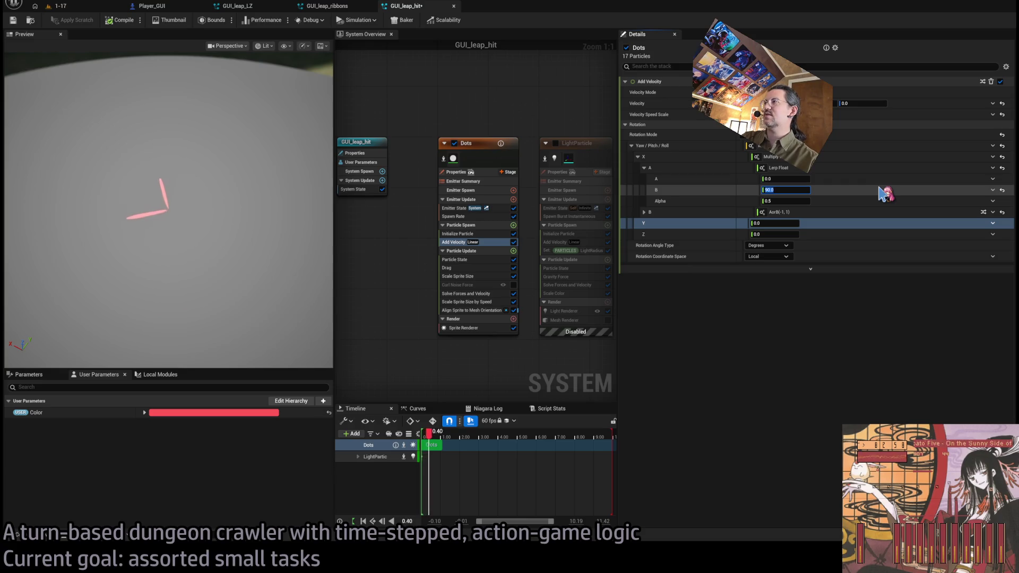
pyautogui.write('90')
pyautogui.press('Return')
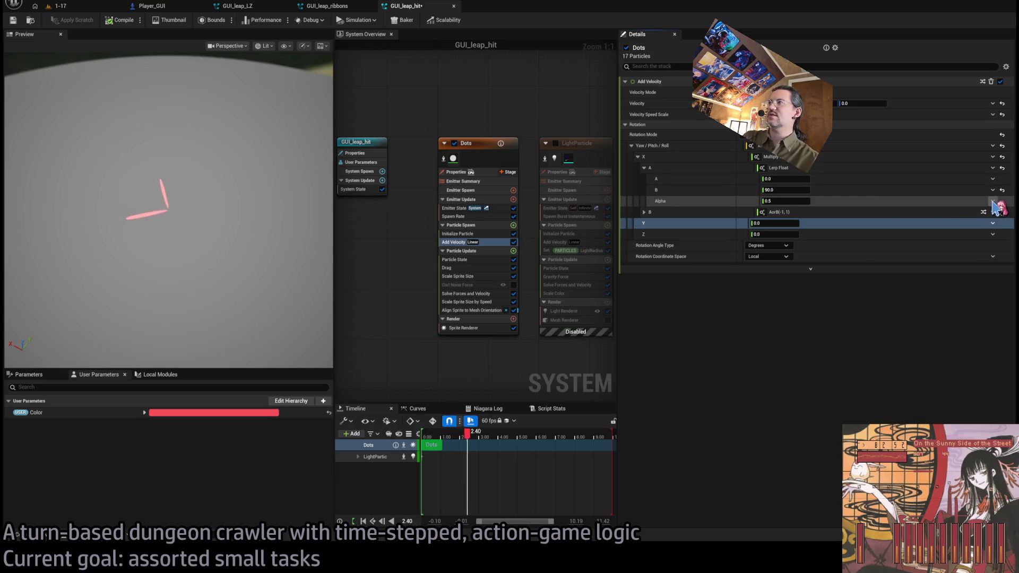
# - Drive the X lerp's alpha with Power of a random 0–1 value, exponent 2
pyautogui.click(993, 202)
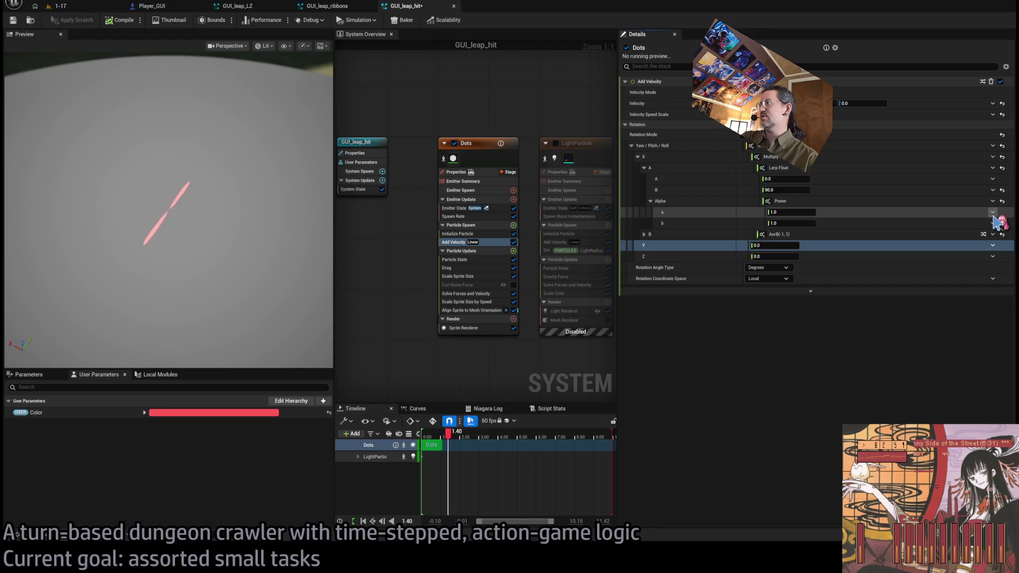
pyautogui.click(992, 212)
pyautogui.click(671, 227)
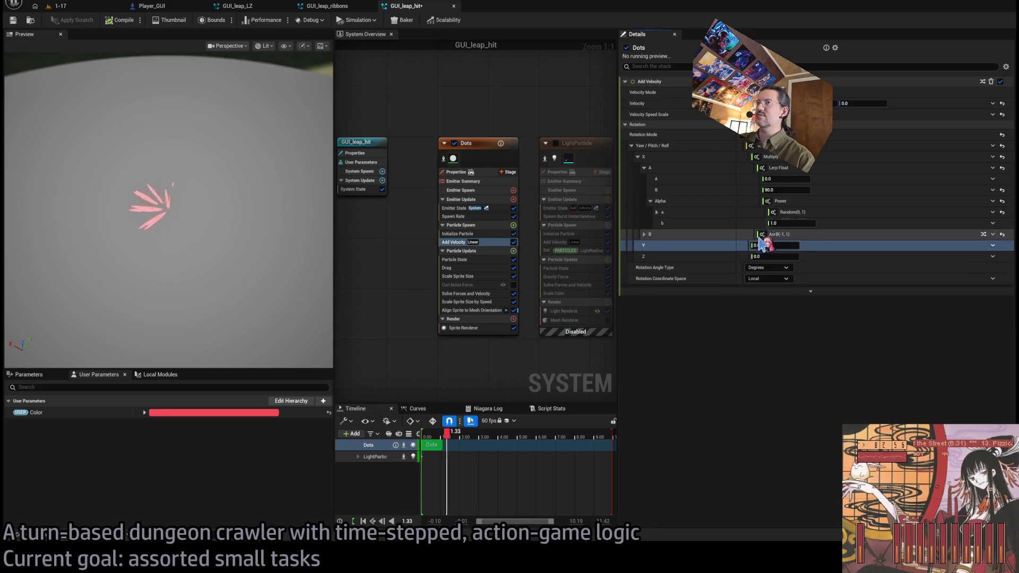
pyautogui.moveTo(791, 223); pyautogui.dragTo(796, 224)
pyautogui.write('2')
pyautogui.press('Return')
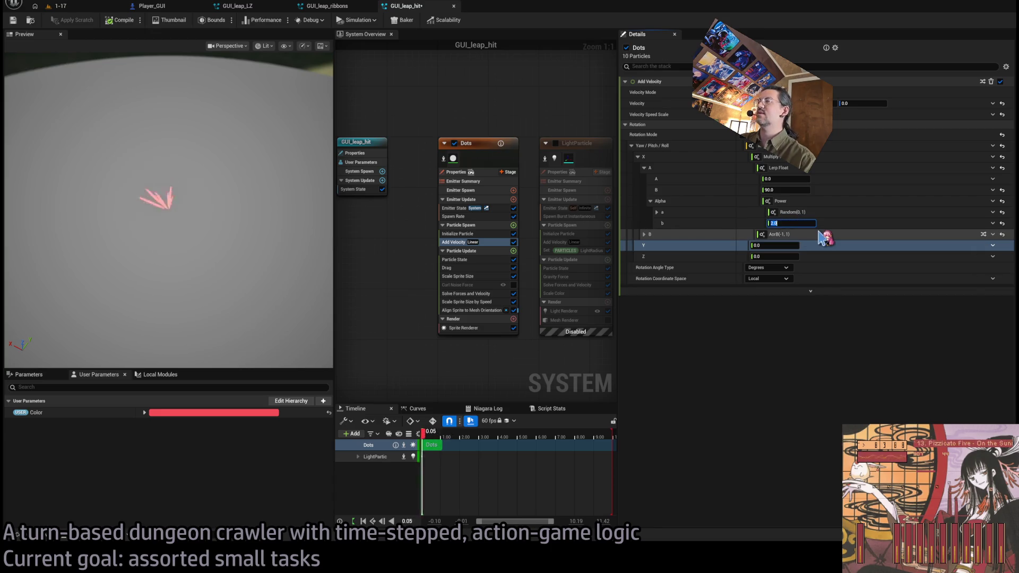
pyautogui.moveTo(297, 202); pyautogui.dragTo(276, 197)
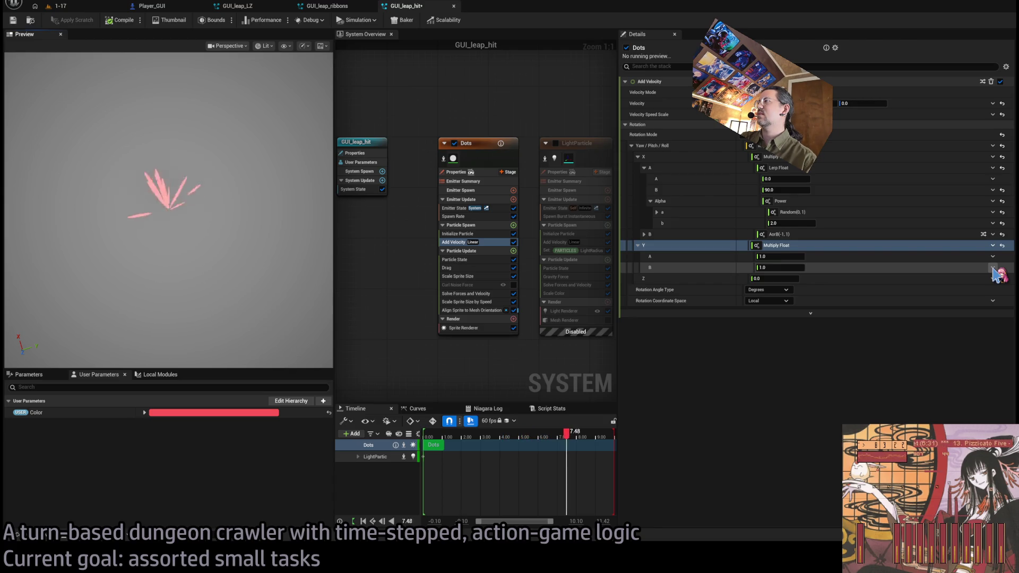
# - Paste the same ±1 times squared-random lerp to 90 into the Y rotation
pyautogui.hotkey('ctrl', 'v')
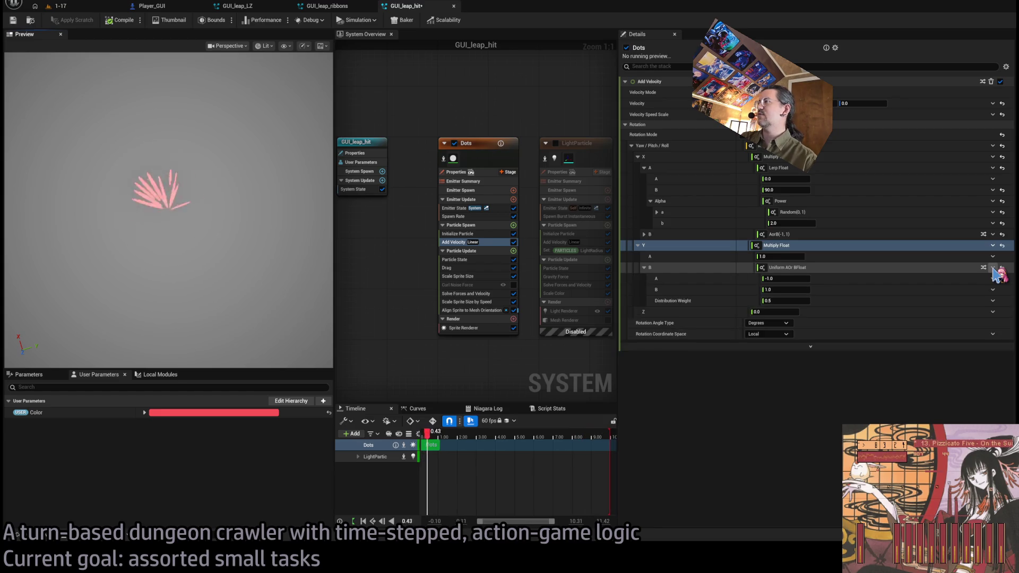
pyautogui.click(648, 268)
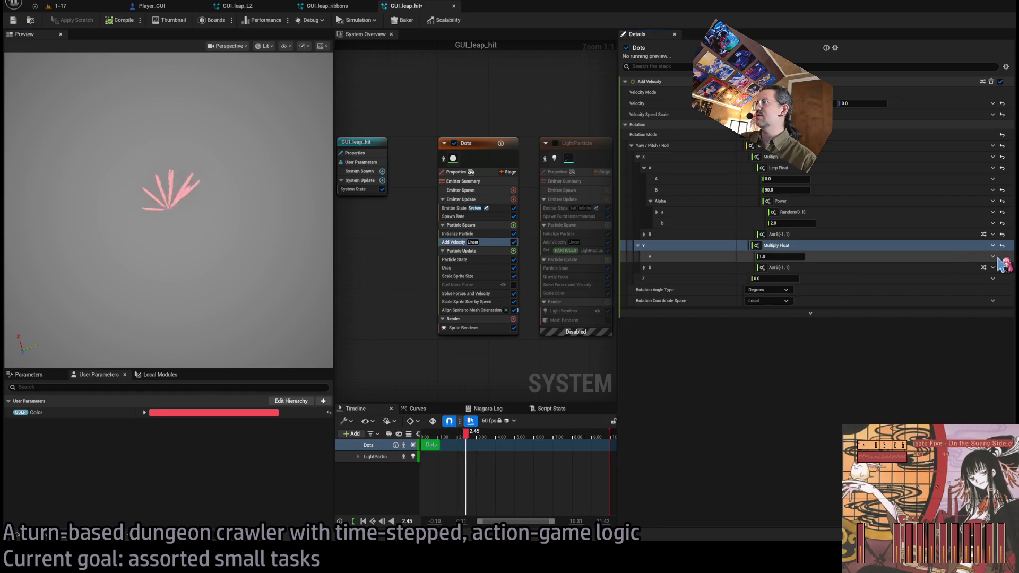
pyautogui.hotkey('ctrl', 'v')
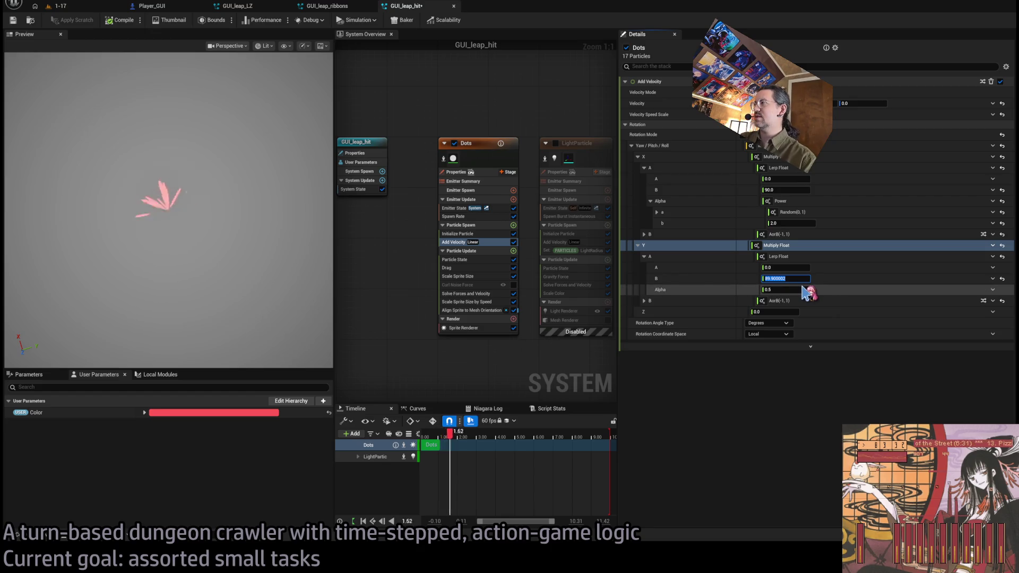
pyautogui.click(996, 293)
pyautogui.hotkey('ctrl', 'v')
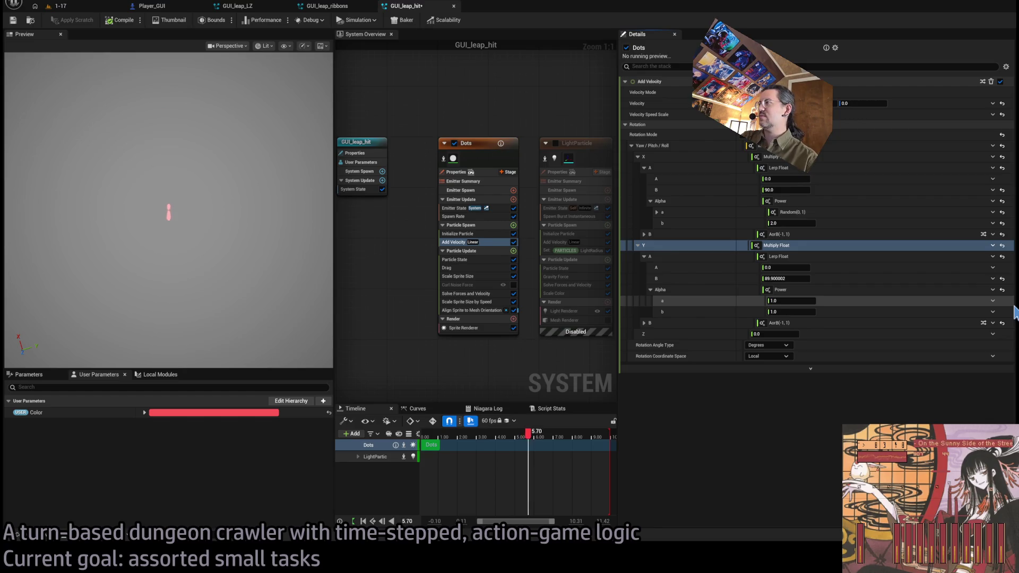
pyautogui.hotkey('ctrl', 'v')
pyautogui.write('2.0')
pyautogui.moveTo(131, 216); pyautogui.dragTo(85, 250)
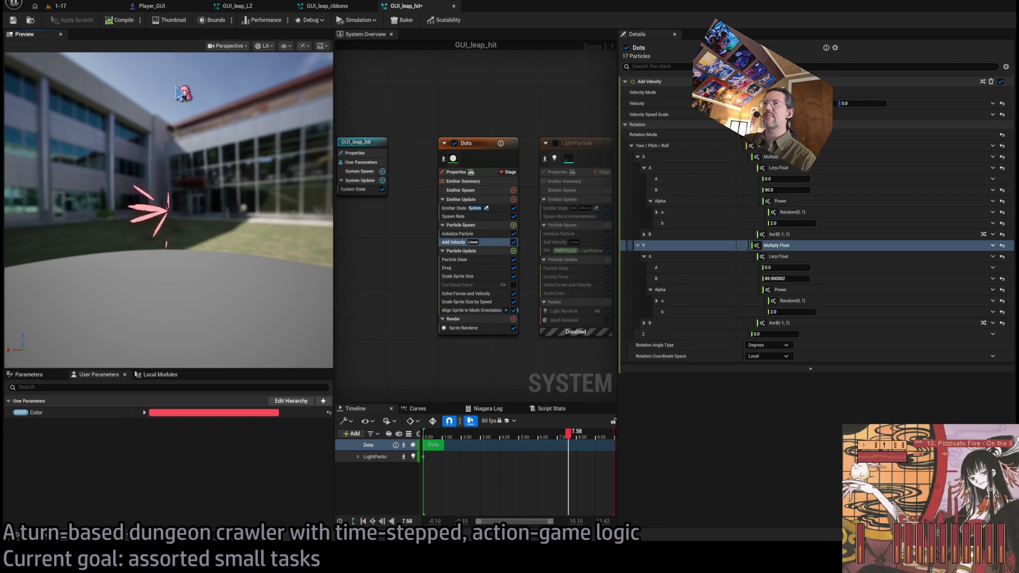
pyautogui.click(67, 7)
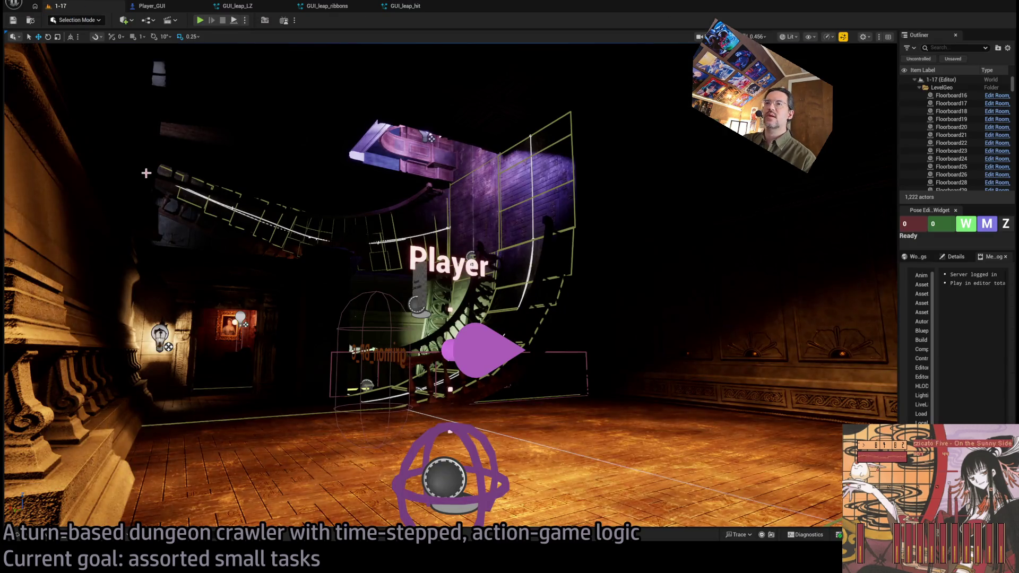
# - Drag GUI_leap_hit from the Content Drawer into level 1-17 and frame it in view
pyautogui.hotkey('ctrl', 'space')
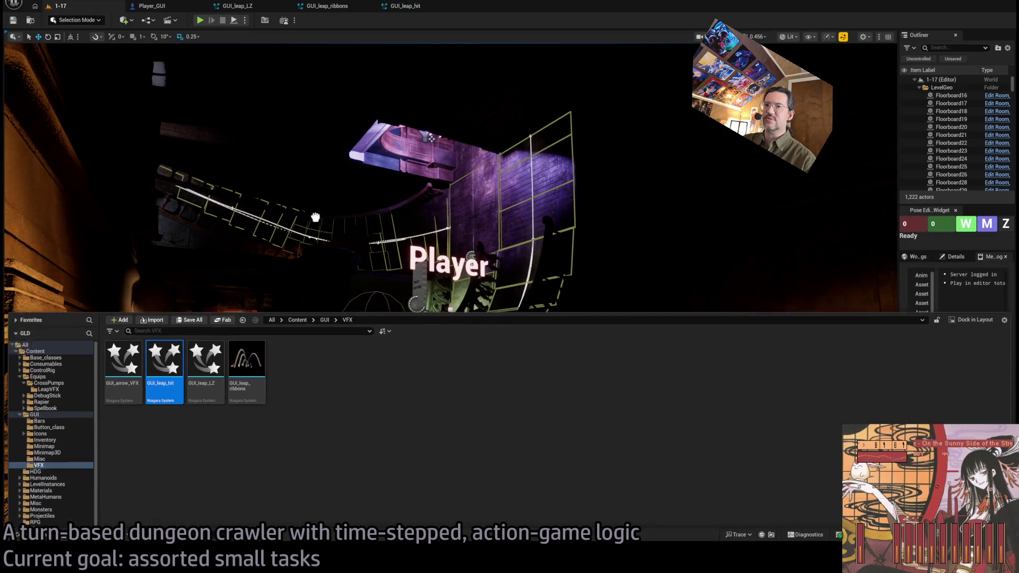
pyautogui.moveTo(257, 237); pyautogui.dragTo(586, 466)
pyautogui.press('f')
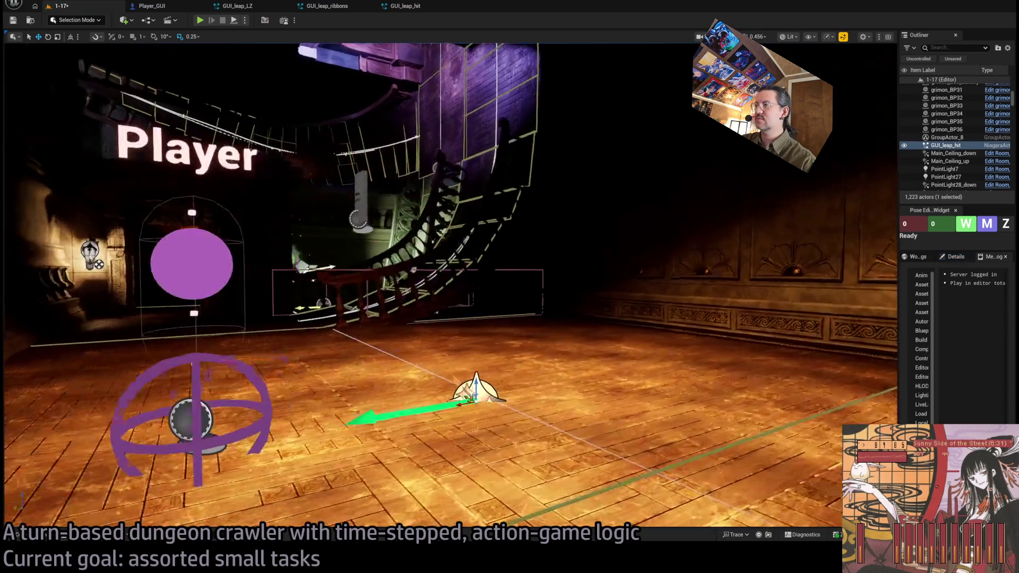
pyautogui.scroll(3, 451, 286)
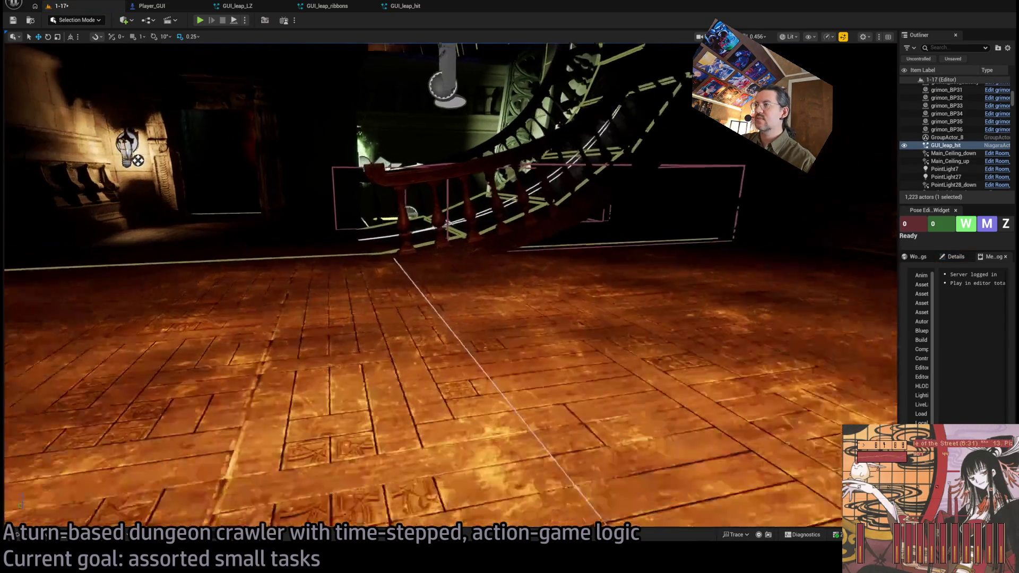
pyautogui.press('f')
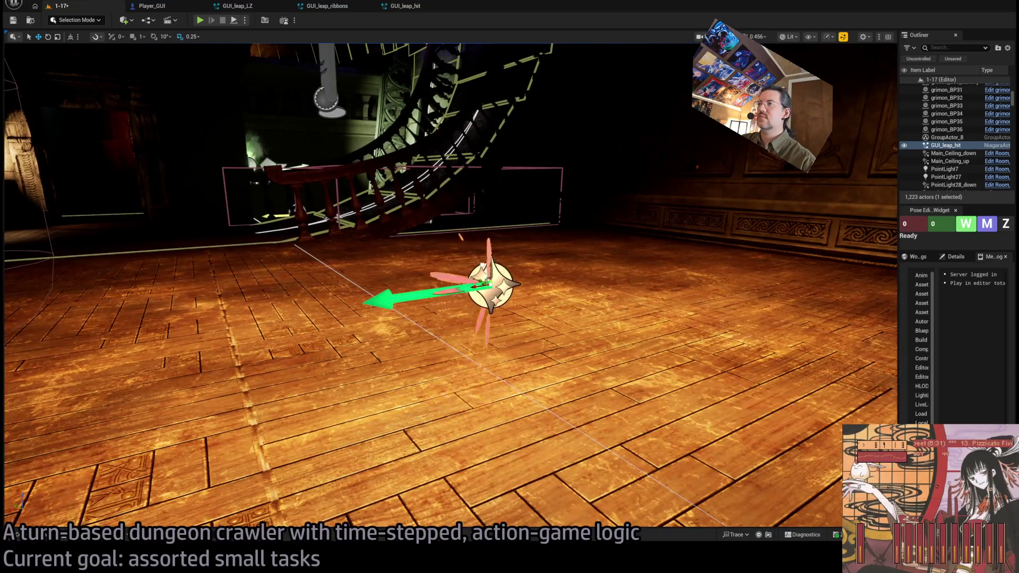
pyautogui.click(413, 7)
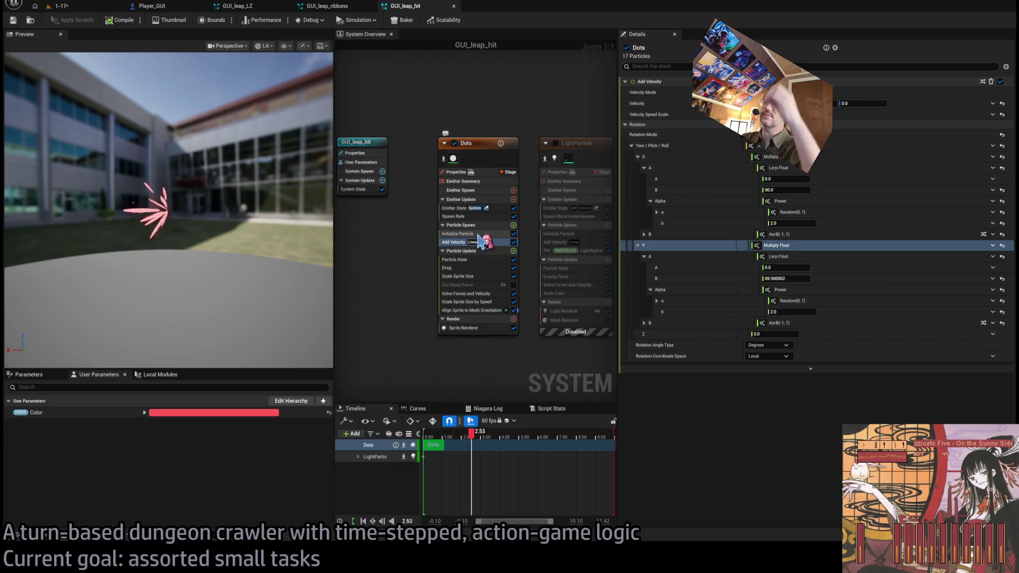
pyautogui.click(63, 6)
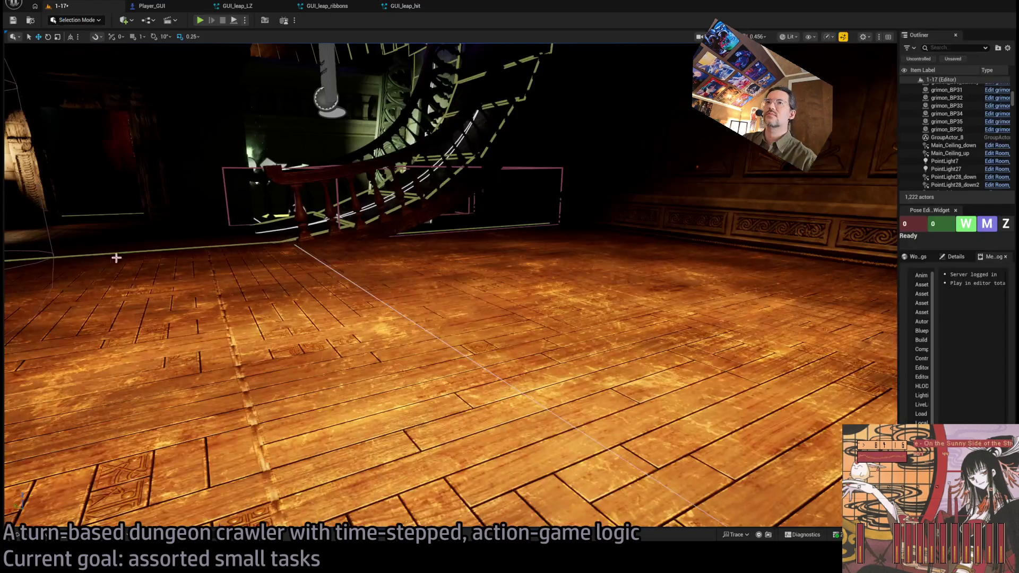
pyautogui.click(18, 535)
pyautogui.moveTo(159, 334)
pyautogui.mouseDown()
pyautogui.moveTo(472, 340)
pyautogui.moveTo(476, 299)
pyautogui.moveTo(392, 87)
pyautogui.mouseUp()
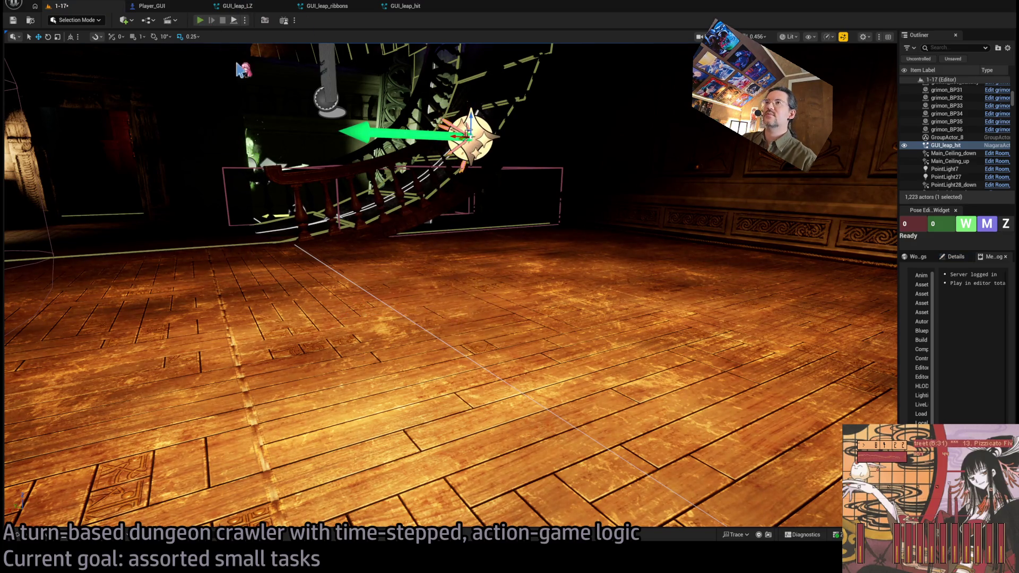
# - Test the level in Play In Editor, eject with F8 to inspect the pink hit effect, then reopen GUI_leap_hit
pyautogui.hotkey('alt', 'p')
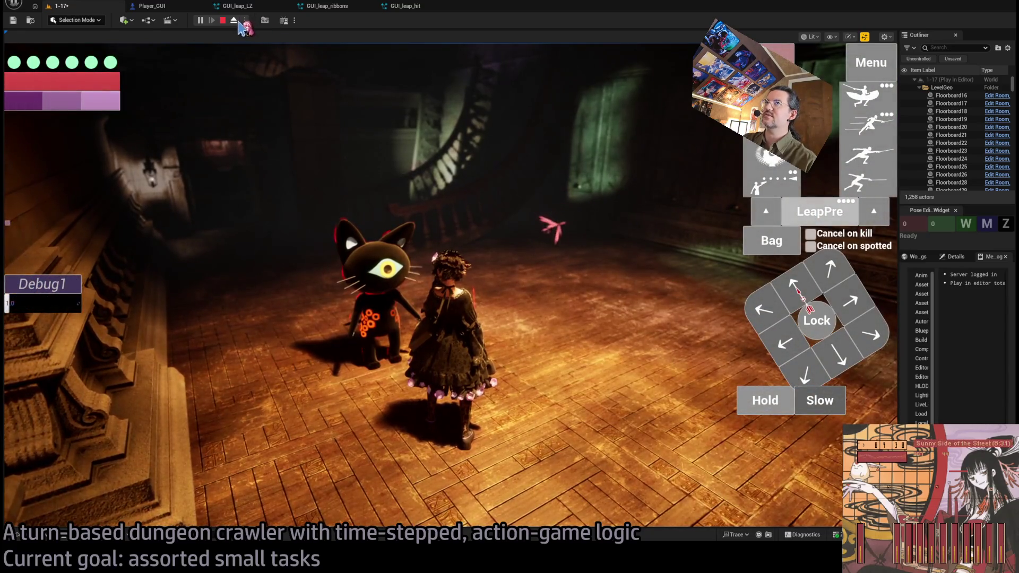
pyautogui.press('F8')
pyautogui.press('f')
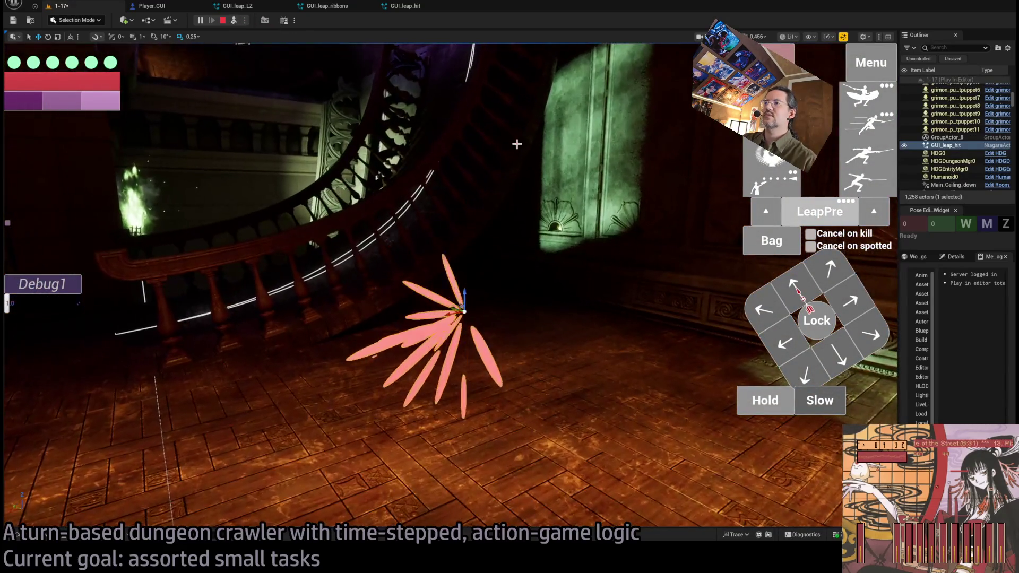
pyautogui.click(413, 7)
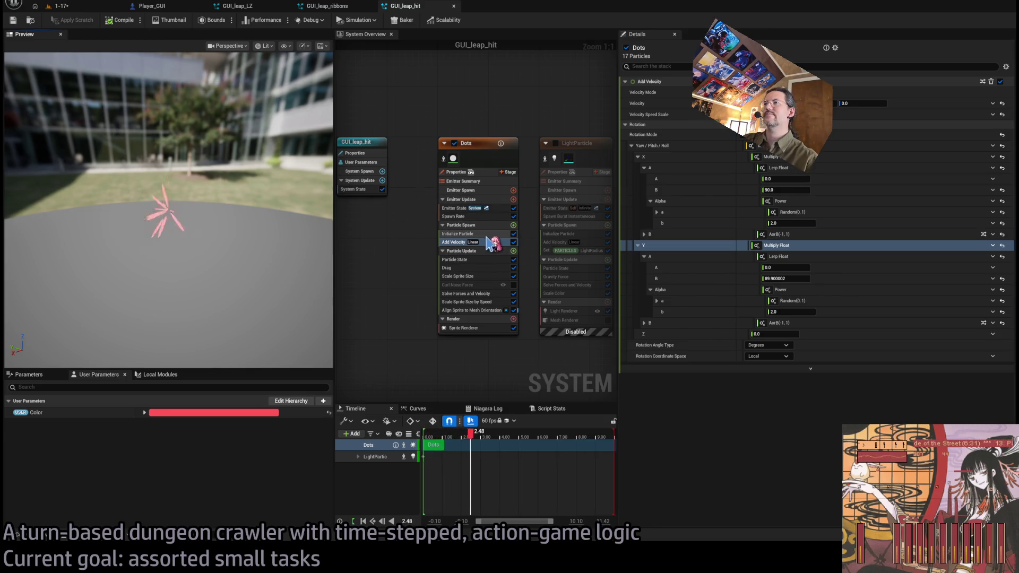
# - Change the Dots emitter's Initialize Particle lifetime and compare the burst in the running 1-17 level
pyautogui.click(458, 233)
pyautogui.click(770, 123)
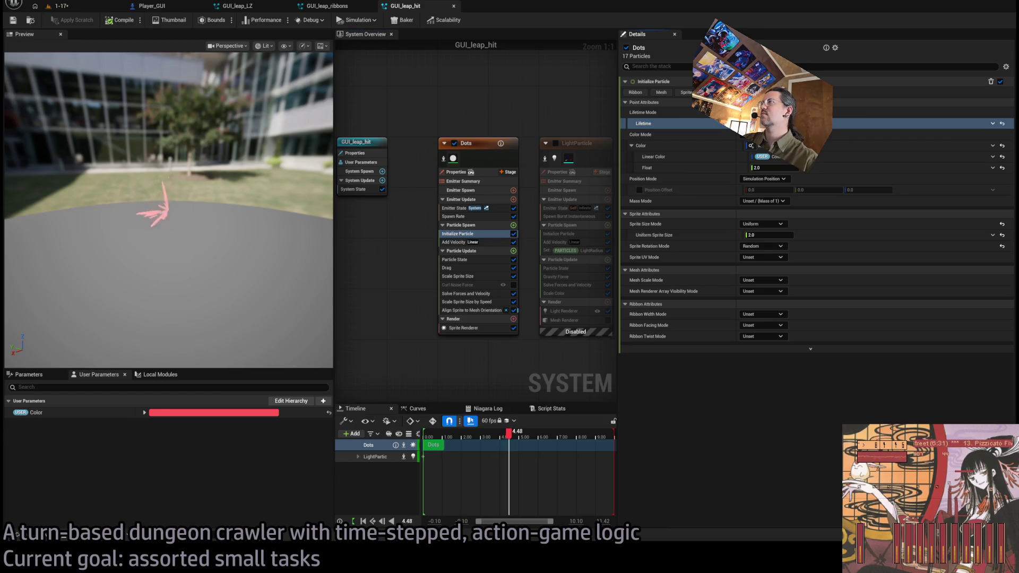
pyautogui.press('Return')
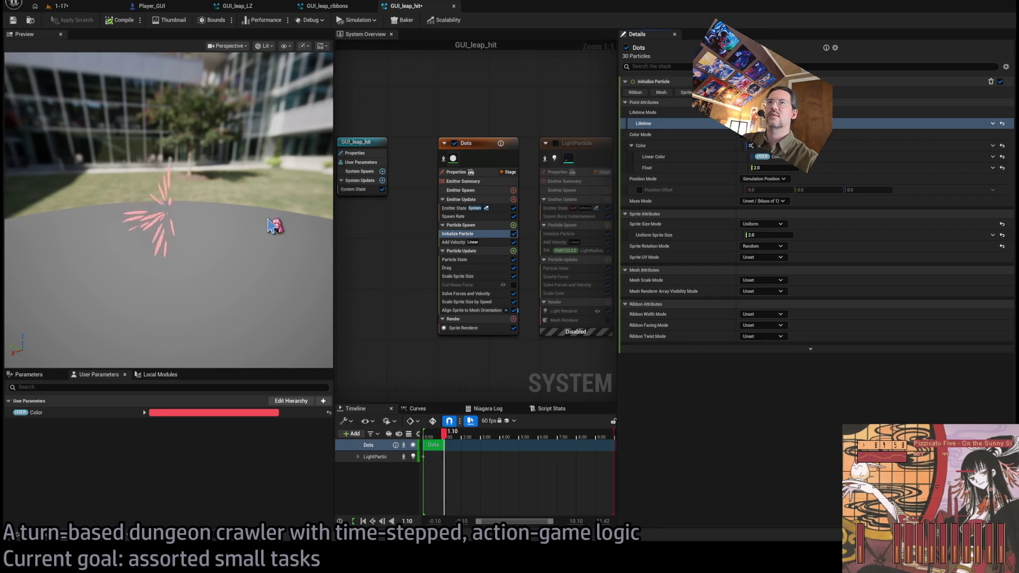
pyautogui.click(486, 268)
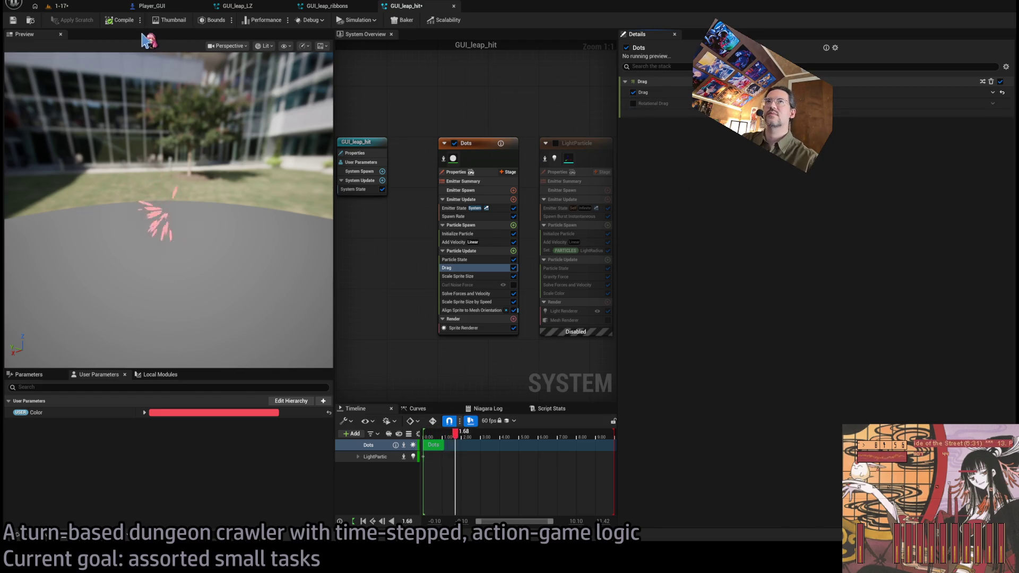
pyautogui.click(84, 6)
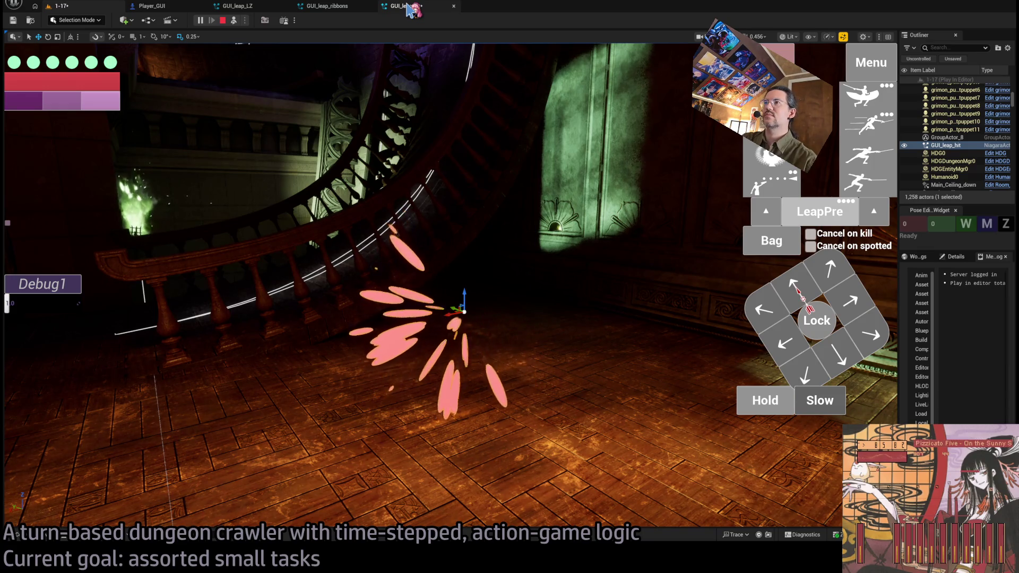
pyautogui.click(408, 6)
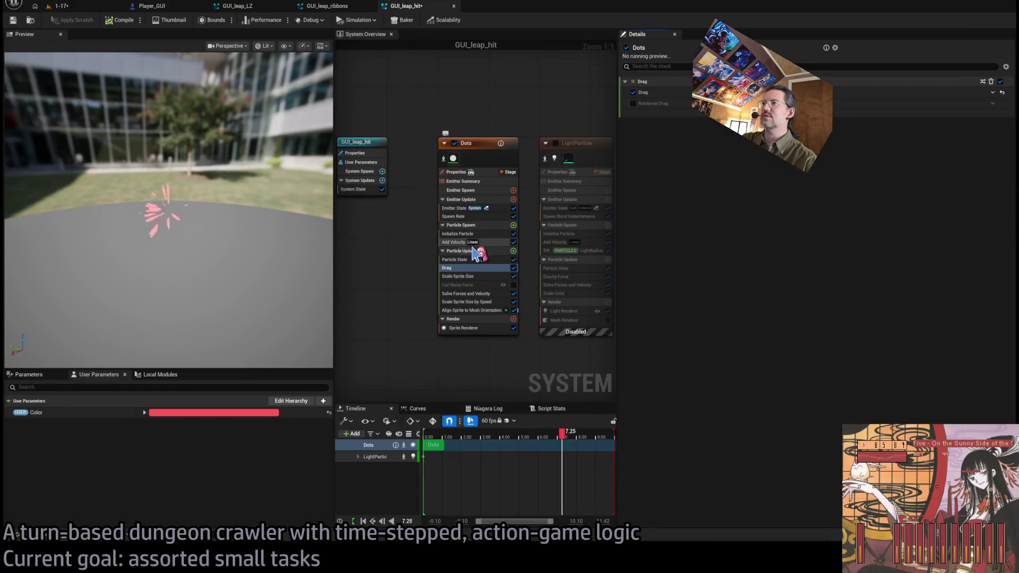
# - Review Dots' Add Velocity, Initialize Particle and Drag settings against the burst in level 1-17
pyautogui.click(487, 244)
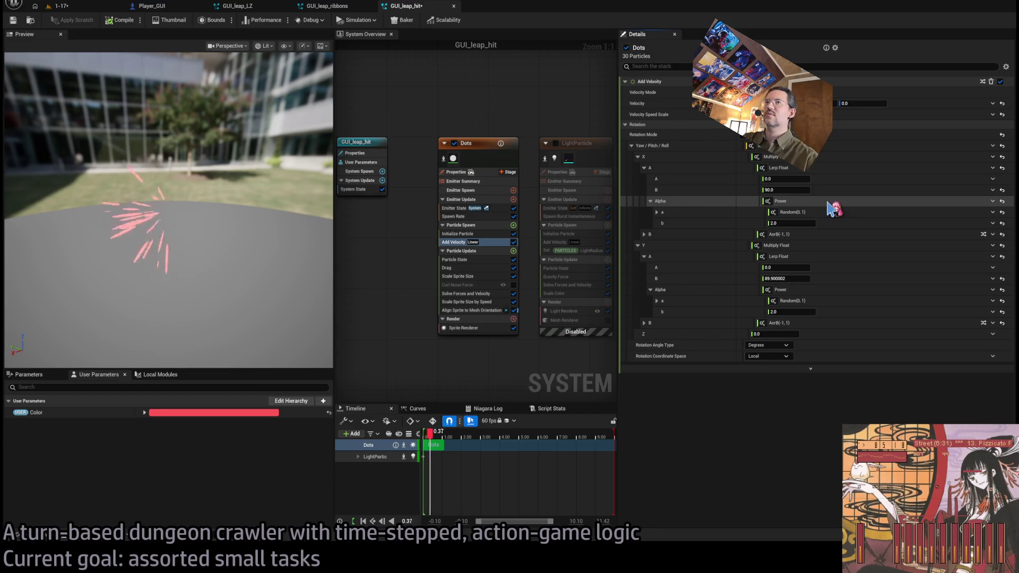
pyautogui.click(488, 234)
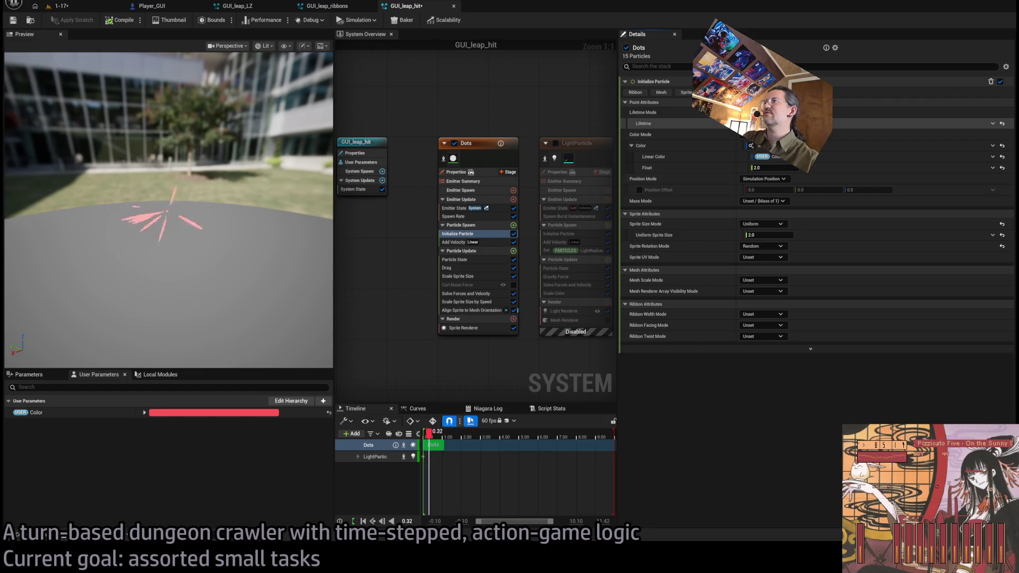
pyautogui.click(467, 268)
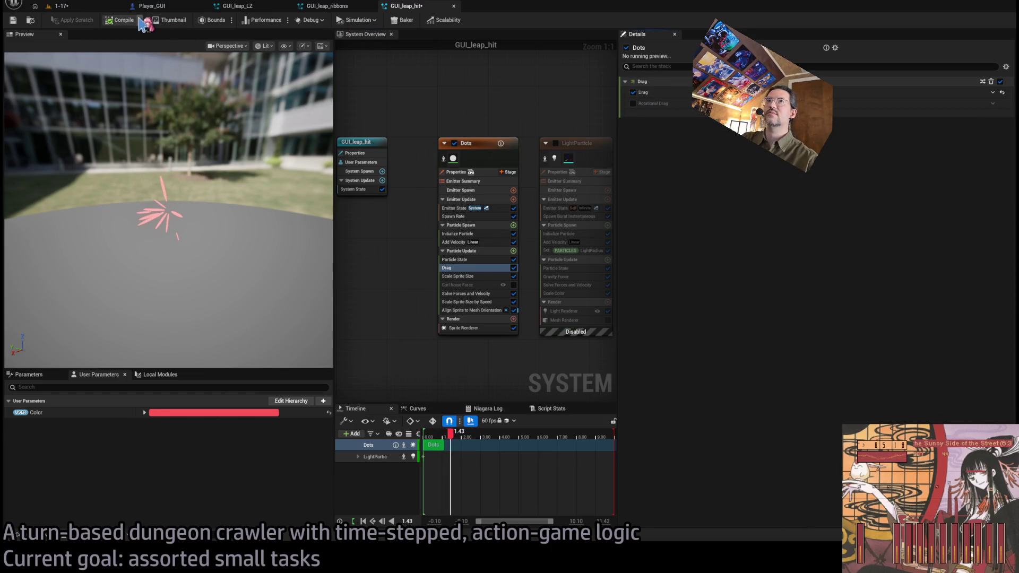
pyautogui.click(60, 5)
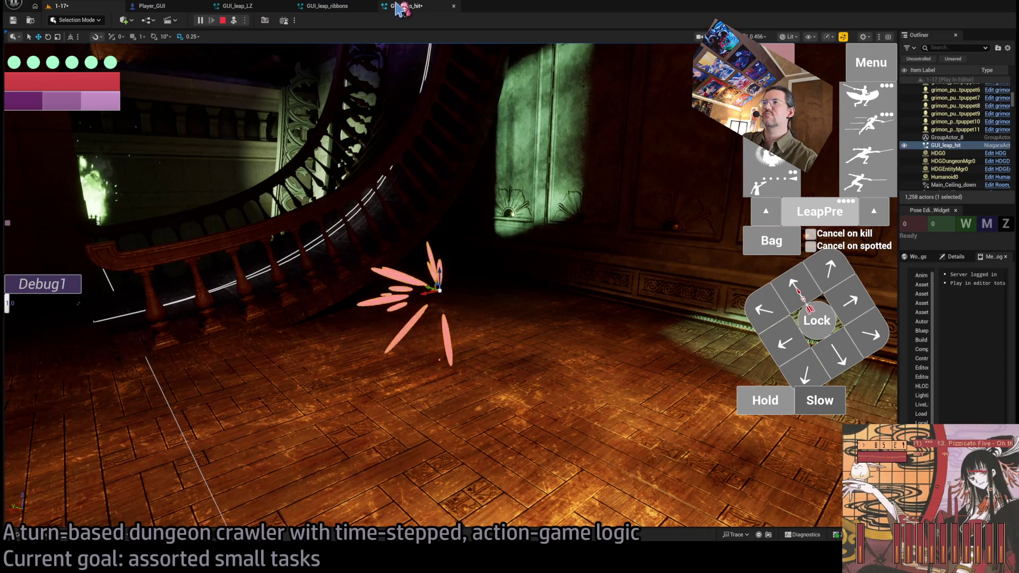
pyautogui.click(399, 8)
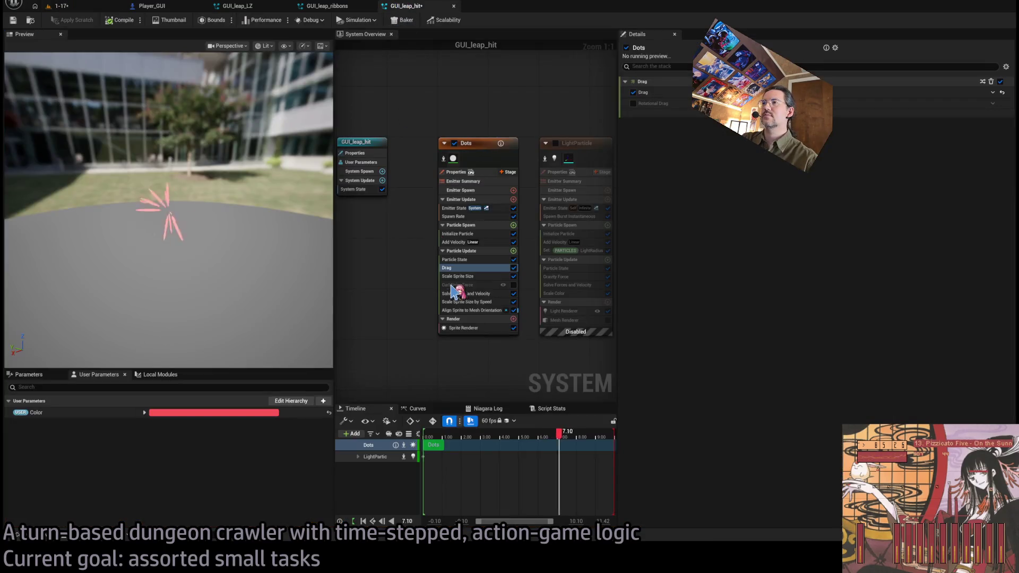
# - Inspect Dots' Align Sprite, Spawn Rate, Add Velocity and Drag modules, rechecking the level burst
pyautogui.click(479, 311)
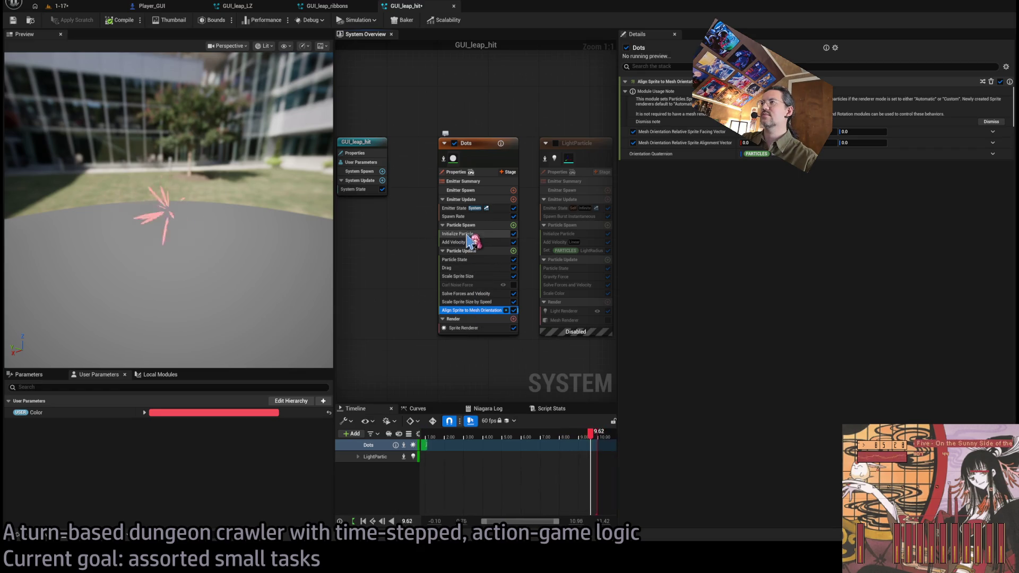
pyautogui.click(471, 234)
pyautogui.click(475, 217)
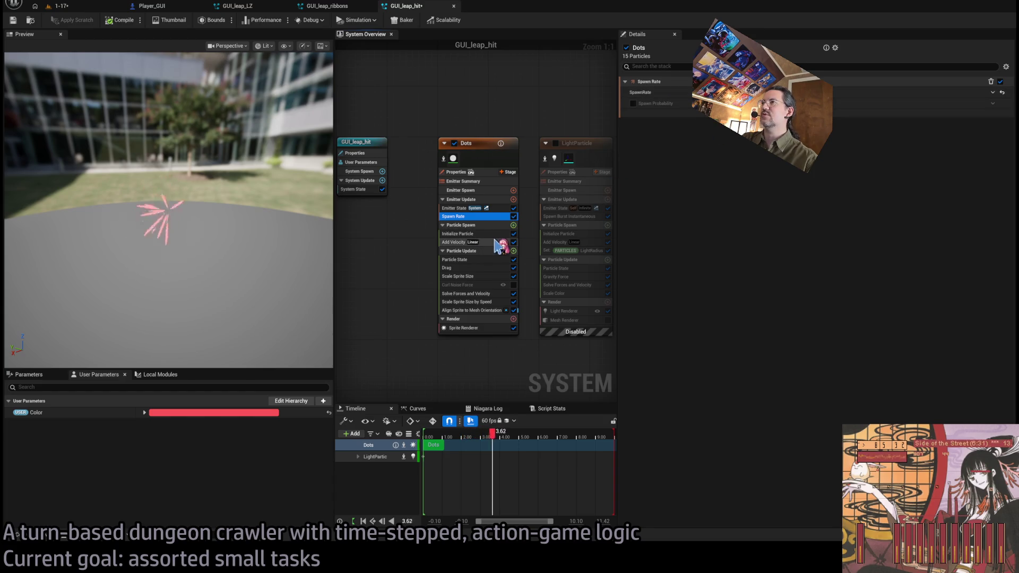
pyautogui.click(454, 242)
pyautogui.click(743, 114)
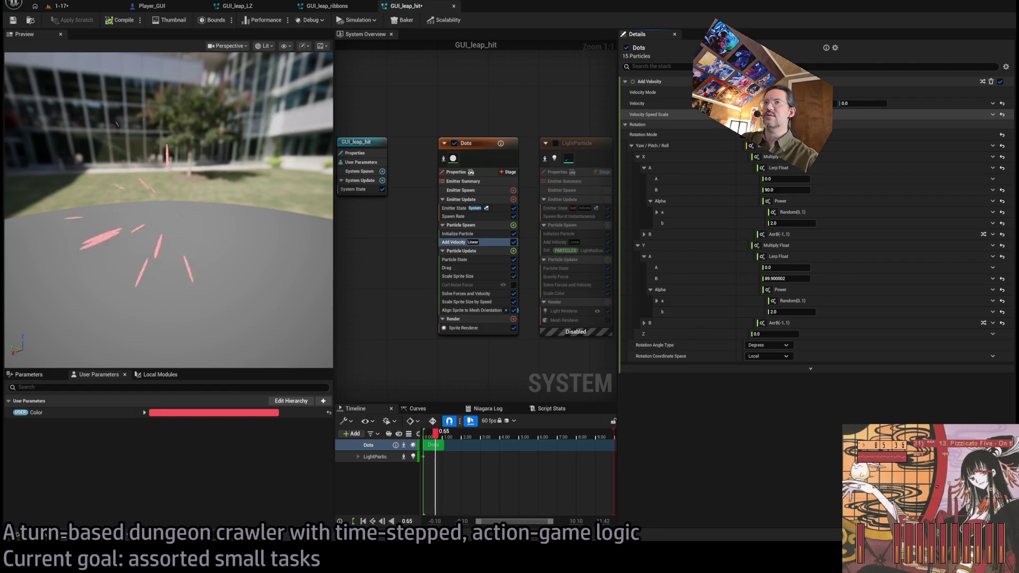
pyautogui.click(466, 268)
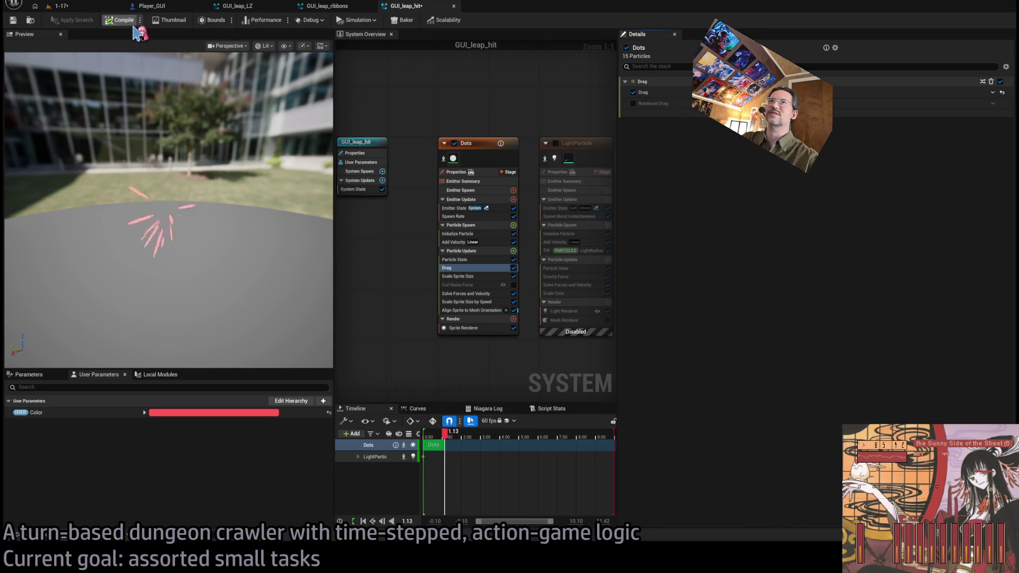
pyautogui.click(60, 6)
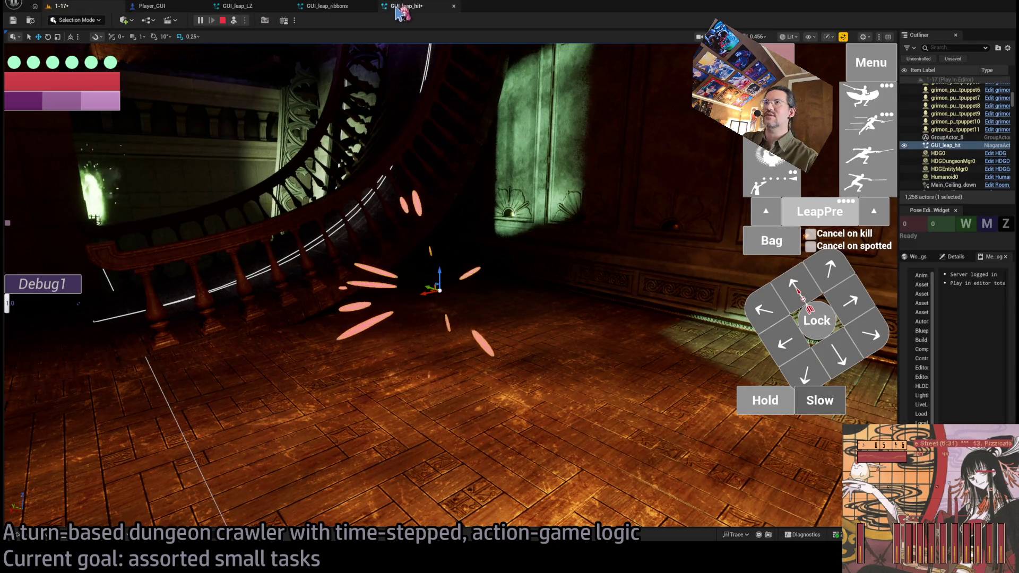
pyautogui.click(409, 11)
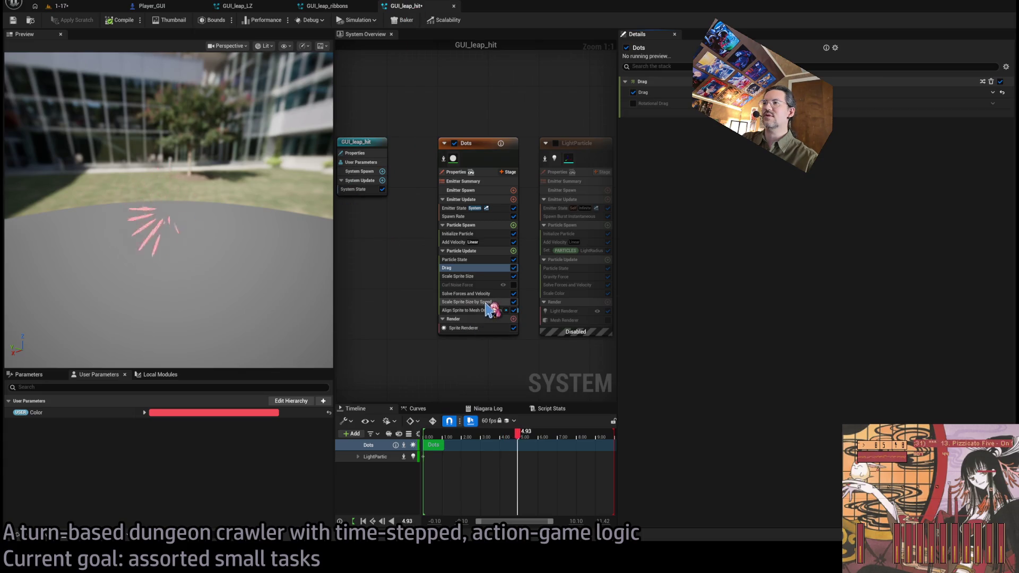
pyautogui.click(458, 276)
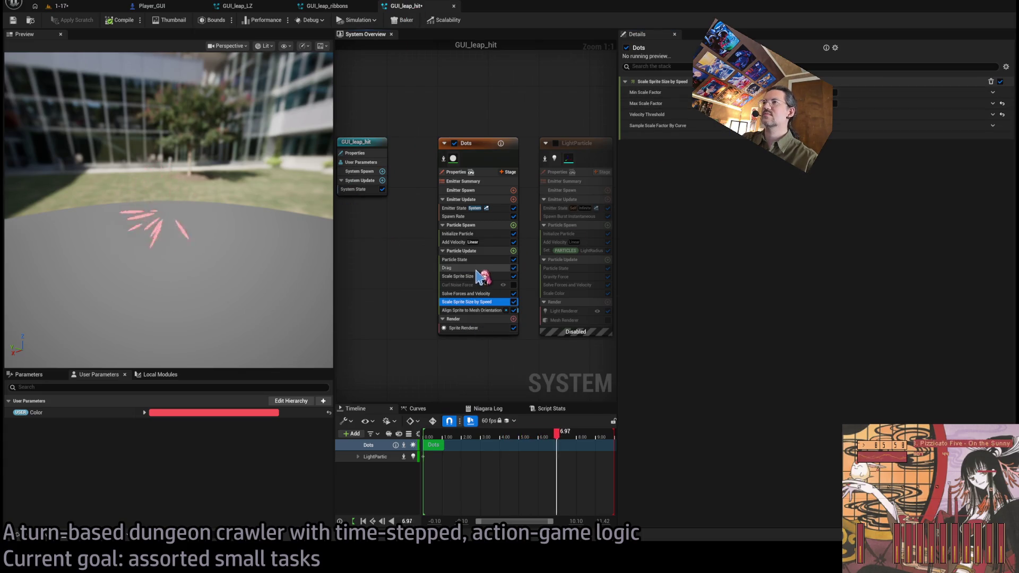
# - Delete the first Scale Sprite Size key and move the 0.7 key to time 0.3
pyautogui.press('Delete')
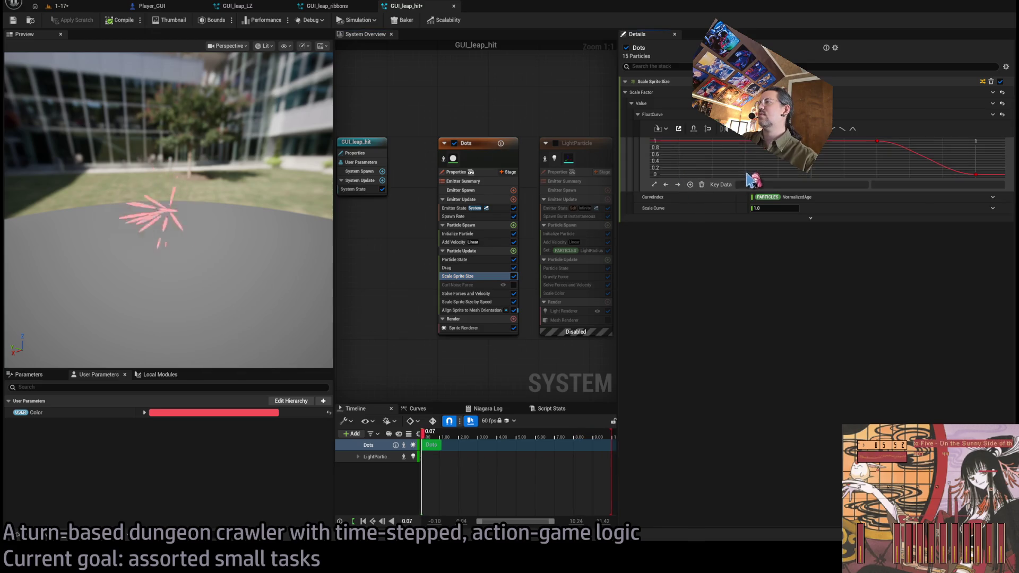
pyautogui.click(876, 142)
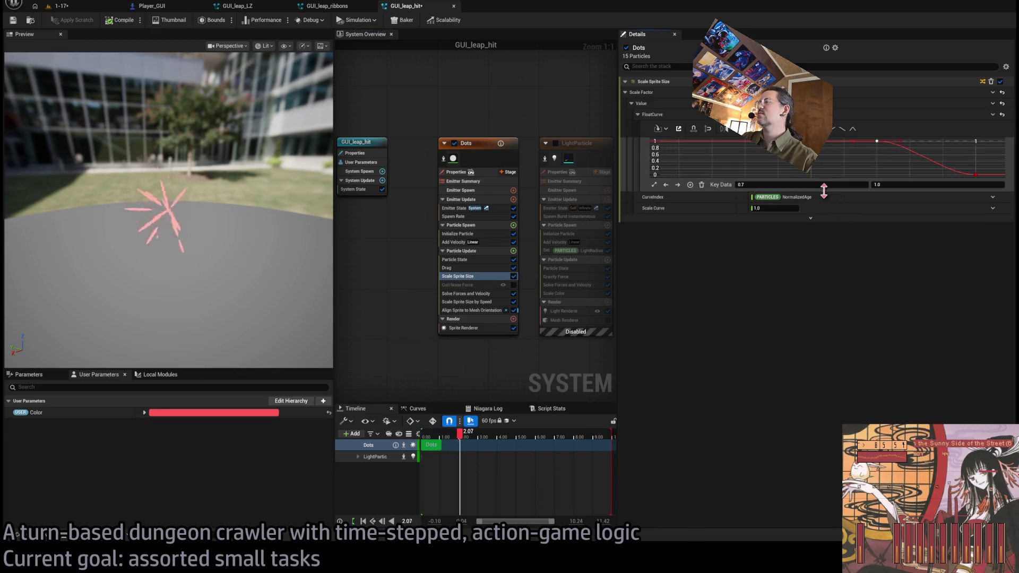
pyautogui.write('0.3')
pyautogui.press('Return')
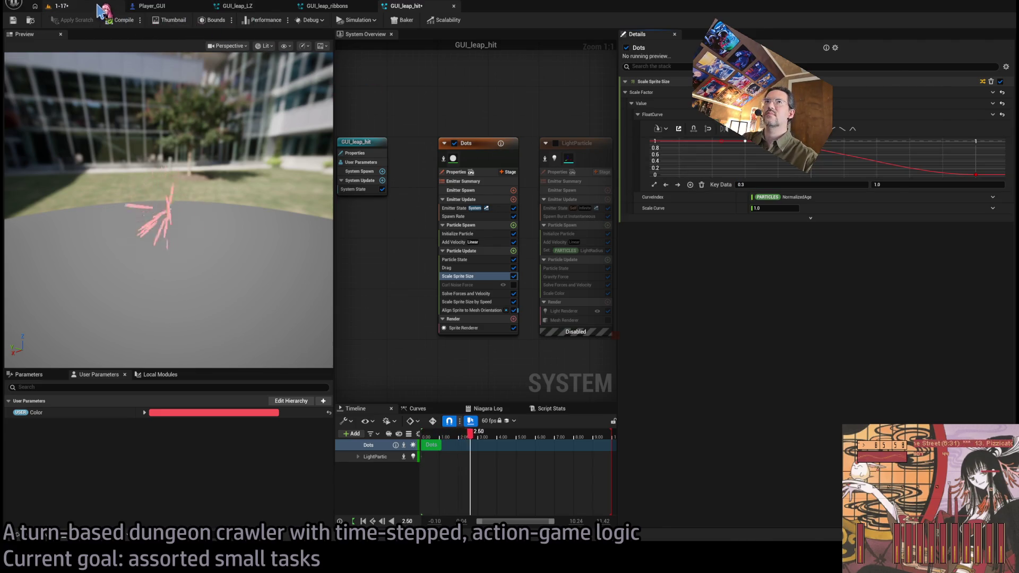
pyautogui.click(61, 6)
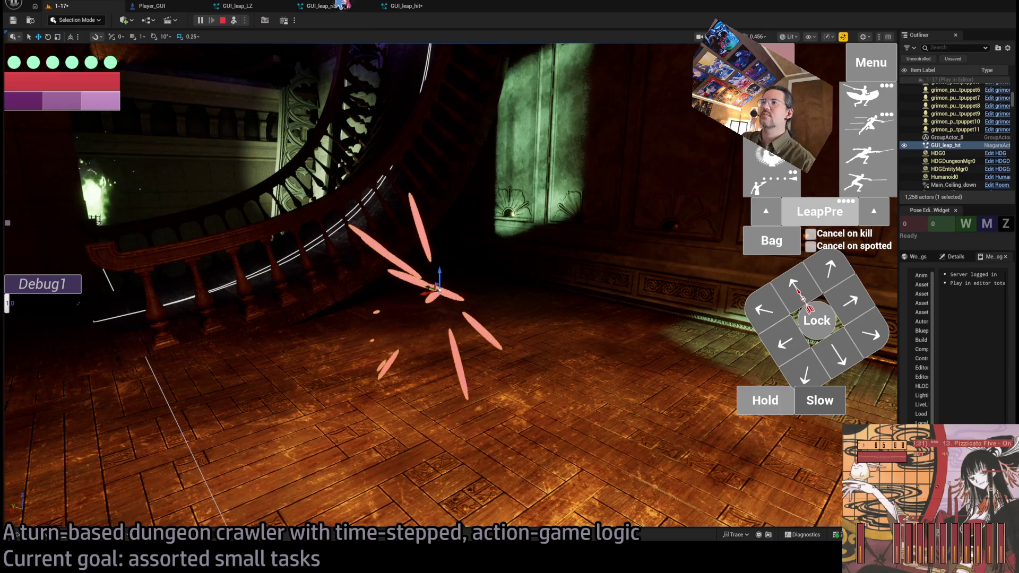
pyautogui.click(403, 5)
# - Give the selected size-curve key a value of 1 at time 0.3
pyautogui.moveTo(642, 137); pyautogui.dragTo(1009, 190)
pyautogui.click(786, 144)
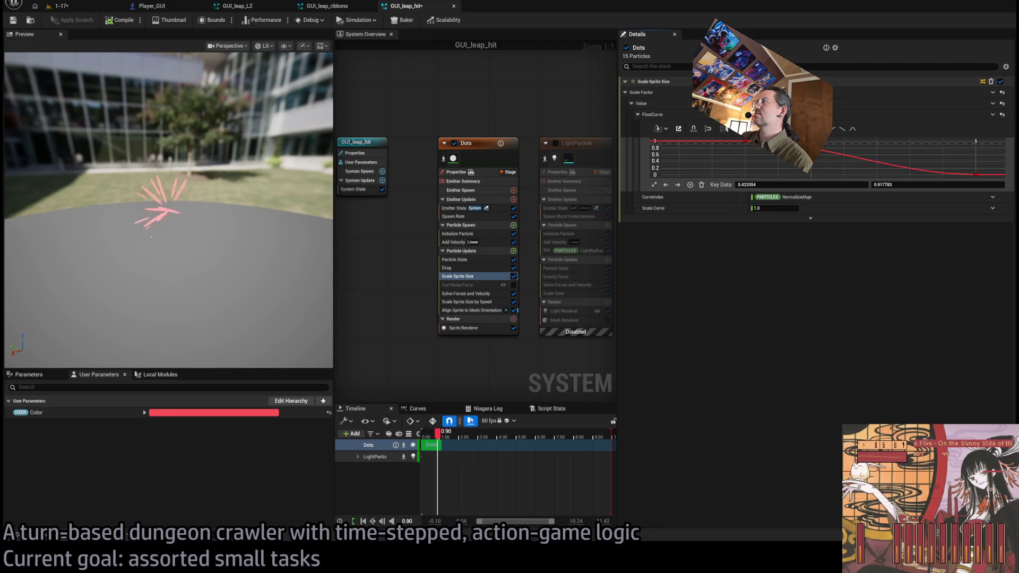
pyautogui.press('Tab')
pyautogui.write('1')
pyautogui.press('Return')
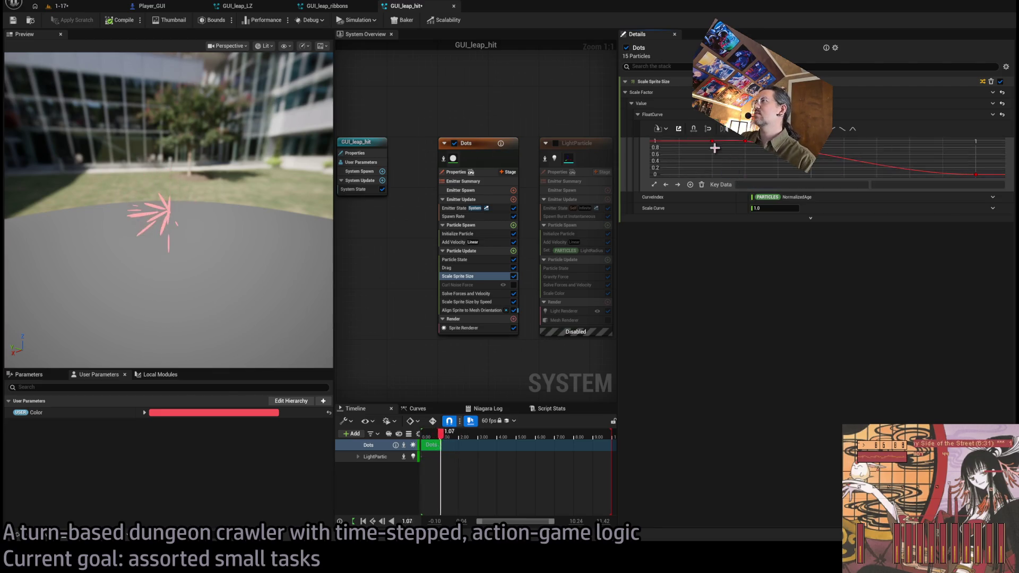
pyautogui.hotkey('shift', 'Tab')
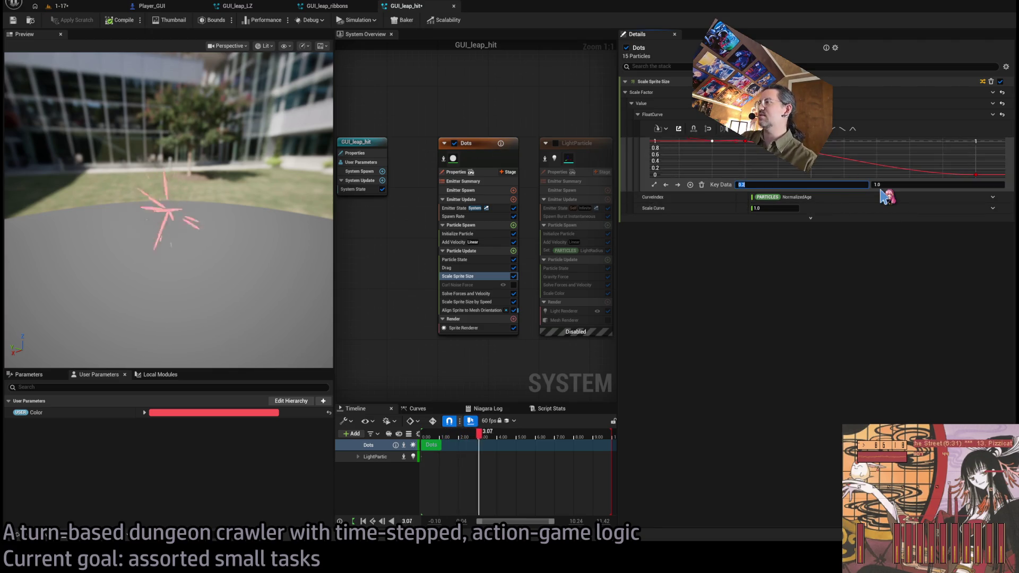
pyautogui.write('0.3')
pyautogui.press('Return')
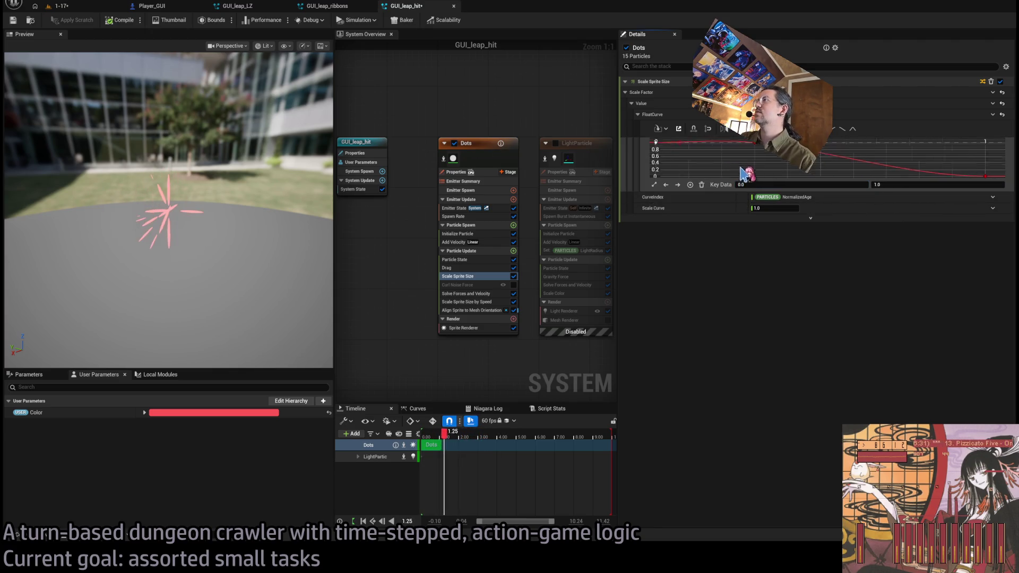
# - Set the curve's starting key at time 0 to a value of 0
pyautogui.click(758, 147)
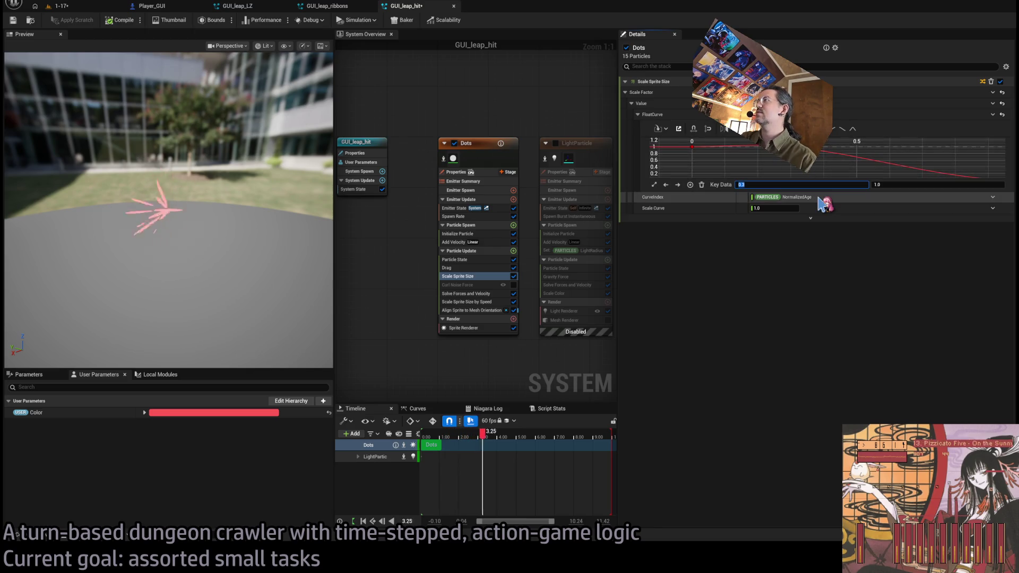
pyautogui.write('0.2')
pyautogui.scroll(-3, 701, 149)
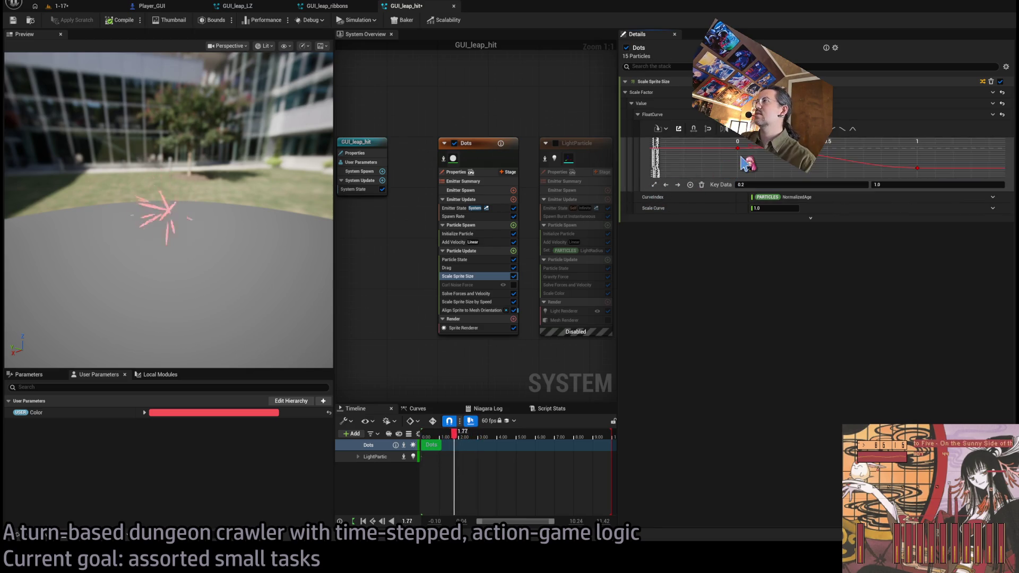
pyautogui.click(737, 148)
pyautogui.click(905, 185)
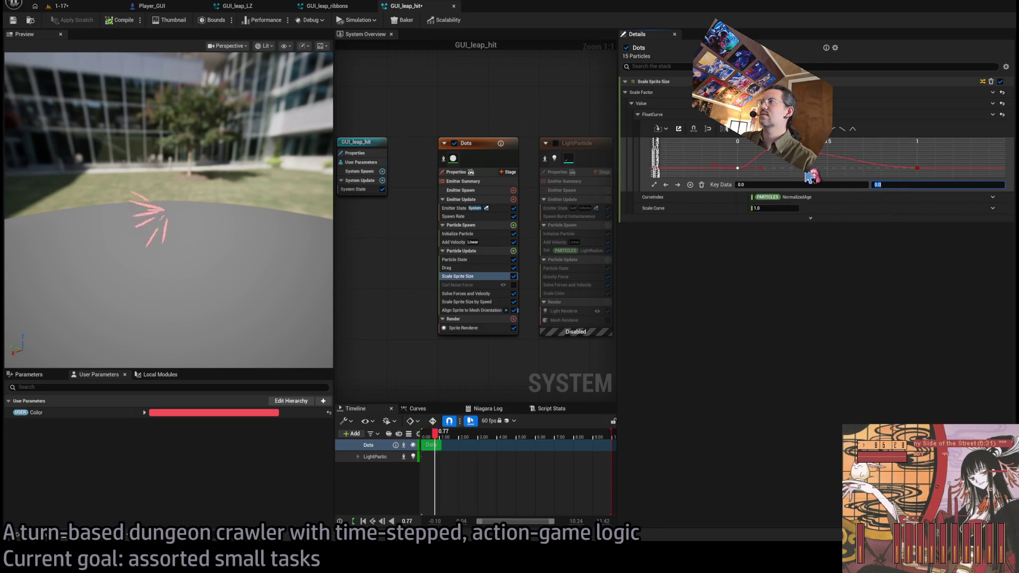
pyautogui.write('0')
pyautogui.press('Return')
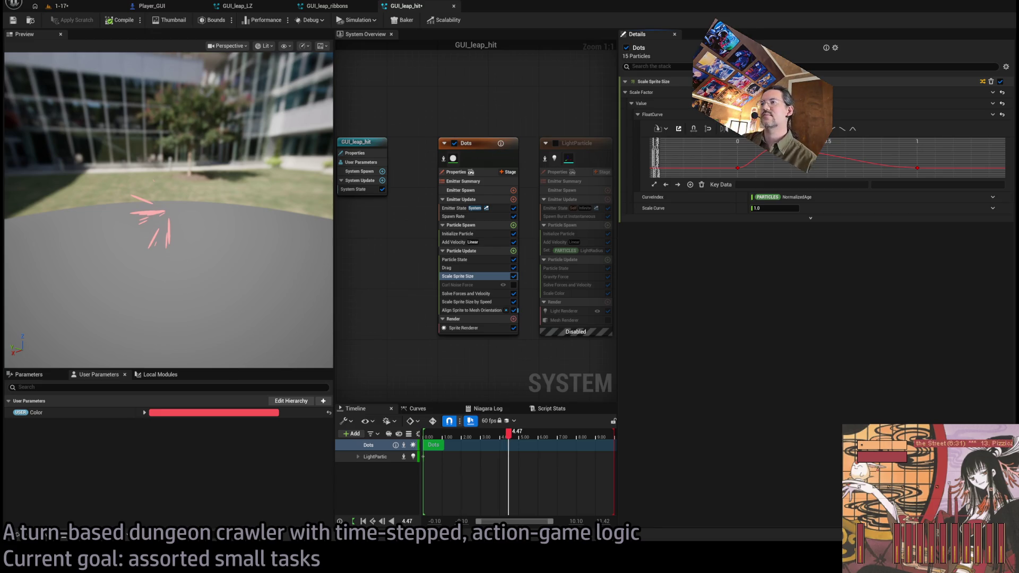
# - Search for 'pizzicato' in a new browser tab
pyautogui.hotkey('alt', 'Tab')
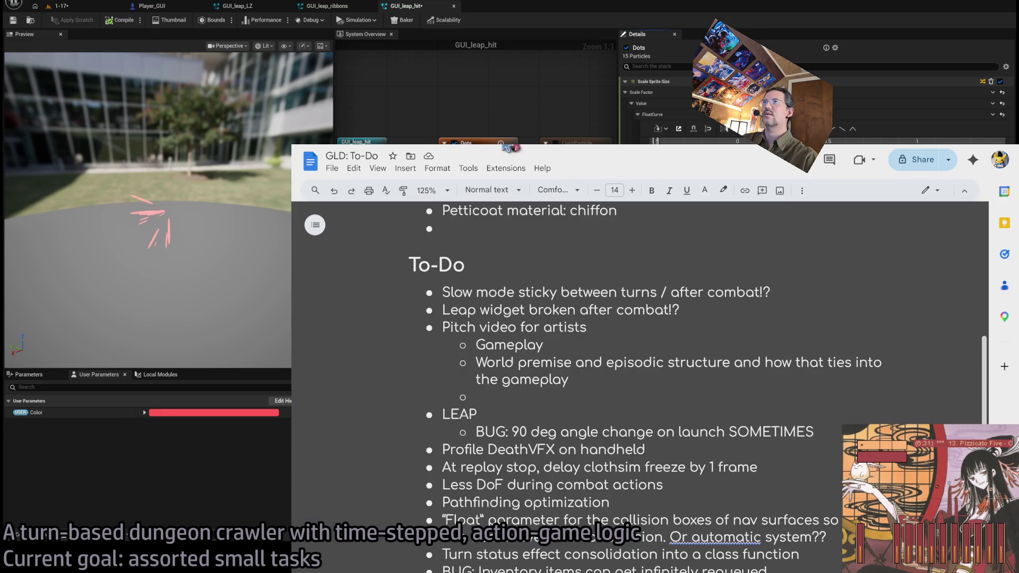
pyautogui.hotkey('ctrl', 't')
pyautogui.write('pizzi')
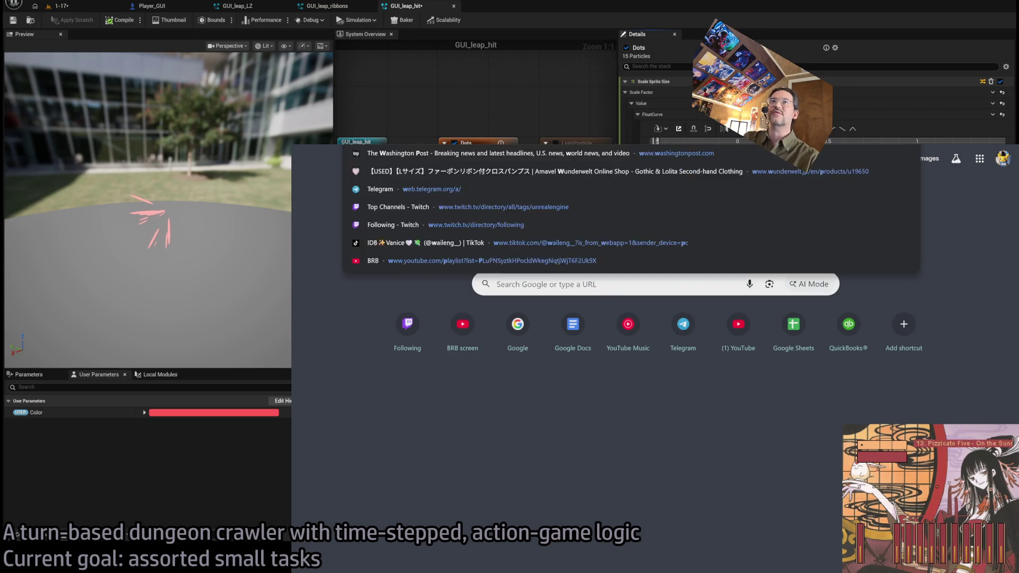
pyautogui.press('BackSpace')
pyautogui.press('BackSpace')
pyautogui.press('BackSpace')
pyautogui.write('pizzicato')
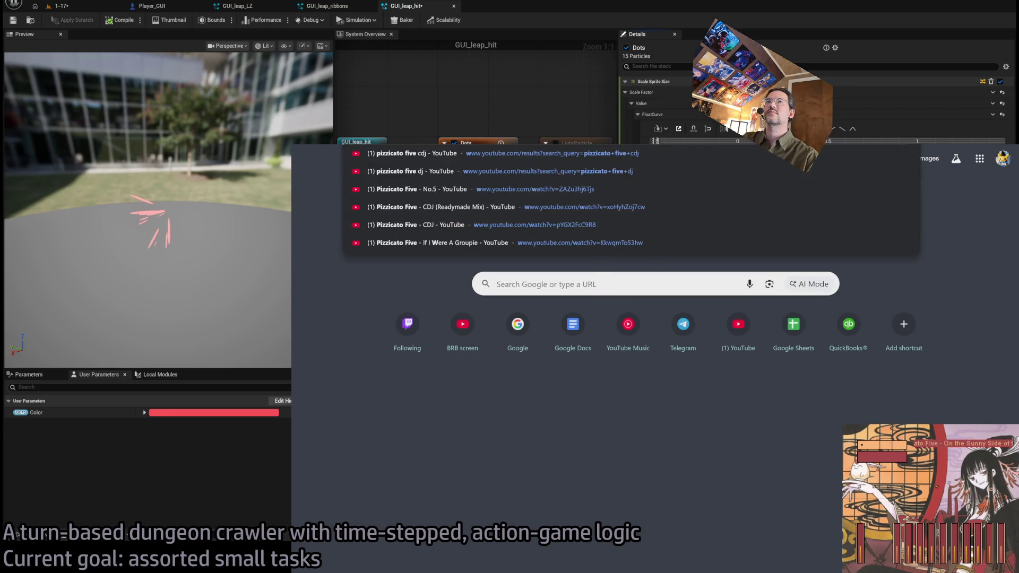
pyautogui.press('Return')
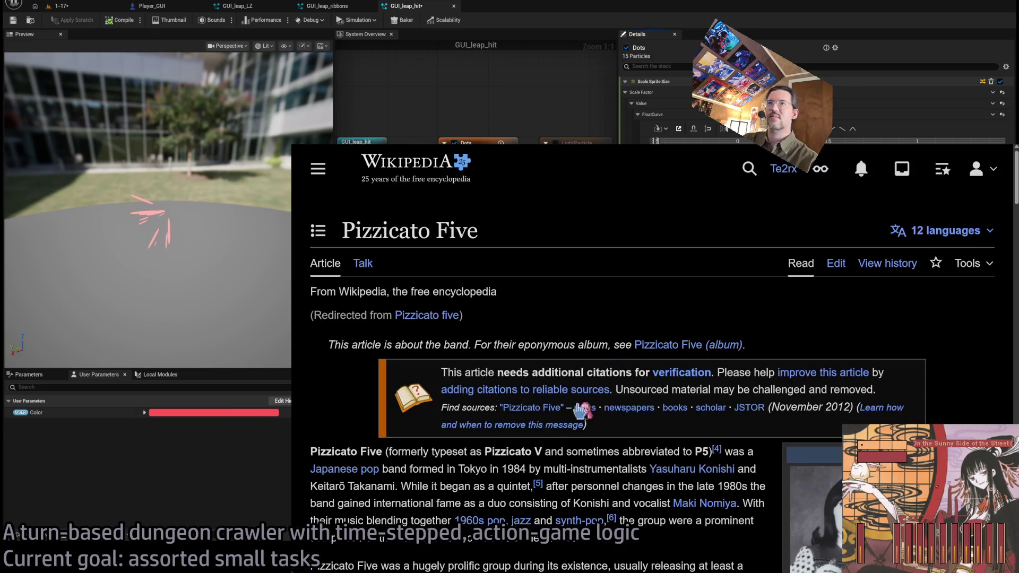
# - Open the Pizzicato Five Wikipedia article and select the Romantique 96 (1995) discography line
pyautogui.hotkey('ctrl', '+')
pyautogui.hotkey('ctrl', '+')
pyautogui.scroll(-2, 438, 430)
pyautogui.scroll(-15, 445, 435)
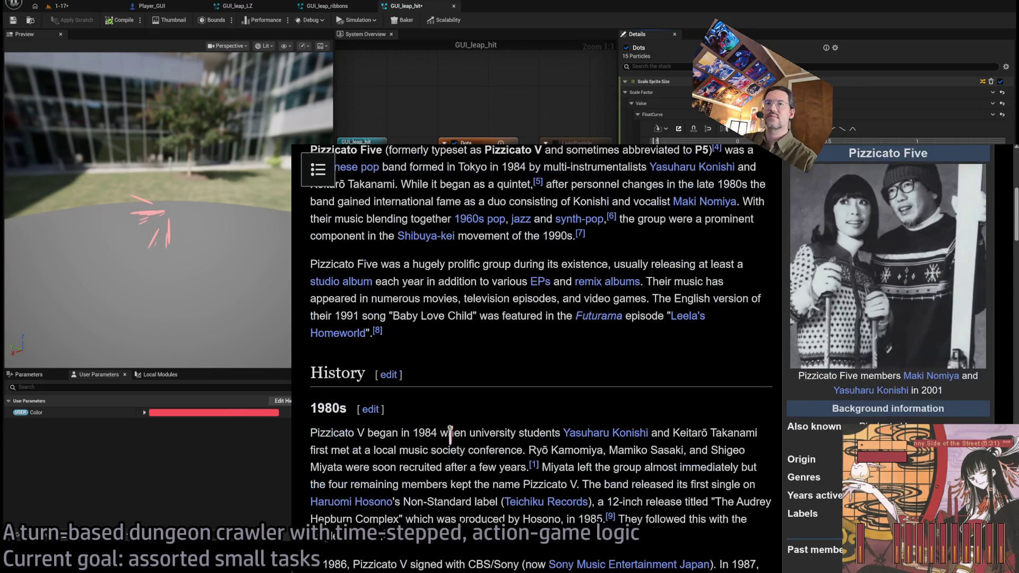
pyautogui.scroll(-15, 458, 440)
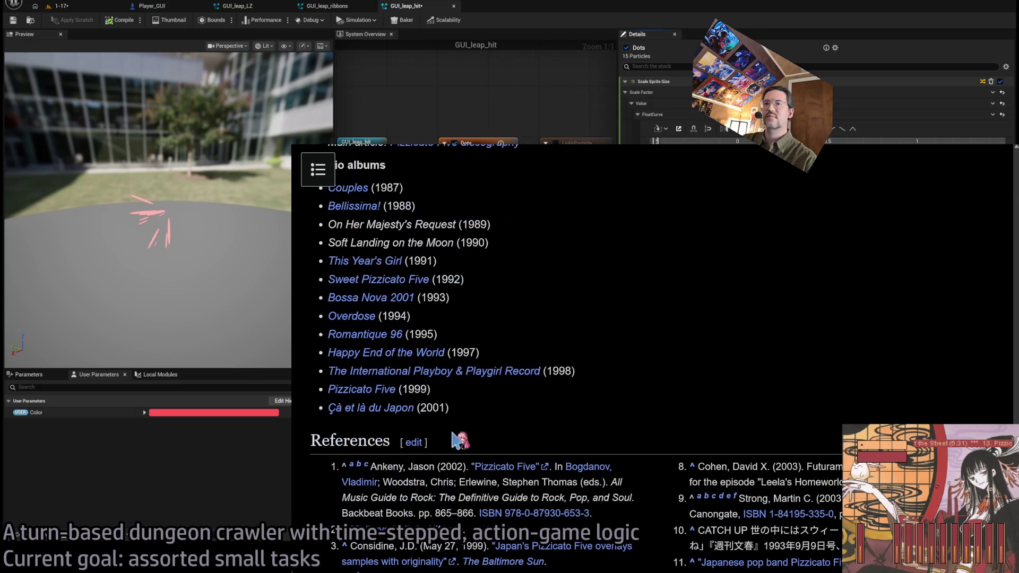
pyautogui.scroll(1, 591, 310)
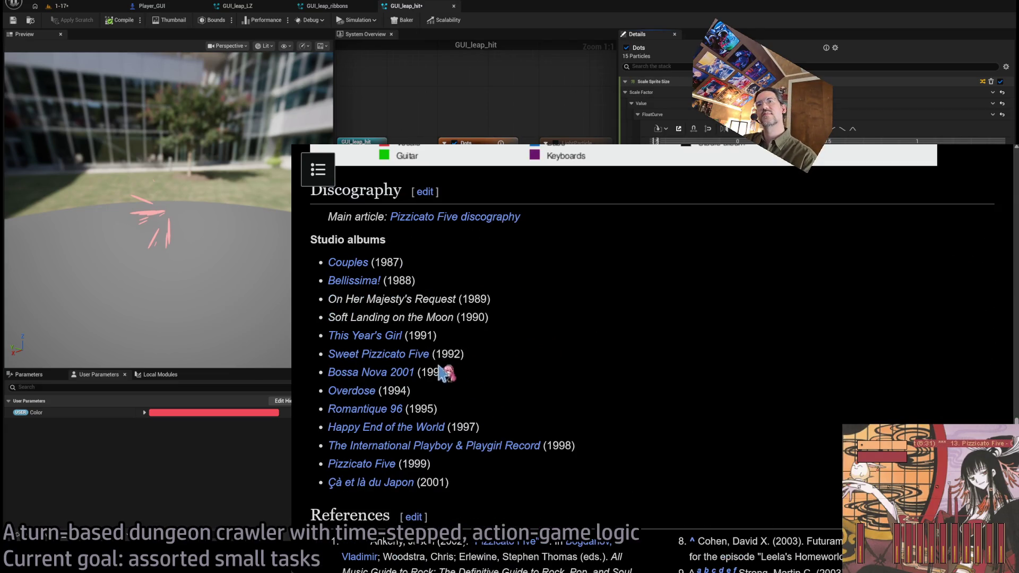
pyautogui.tripleClick(470, 409)
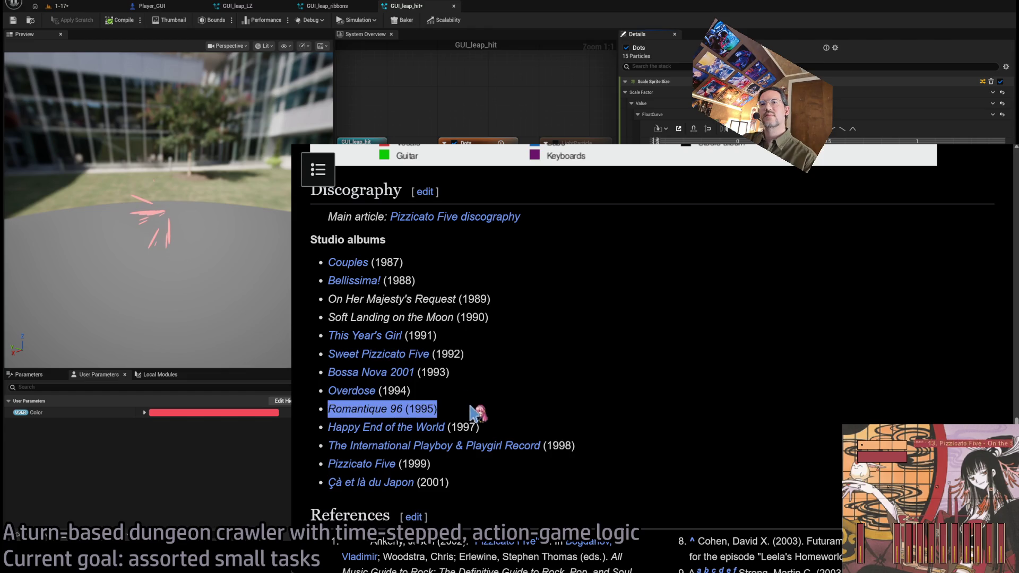
pyautogui.click(598, 404)
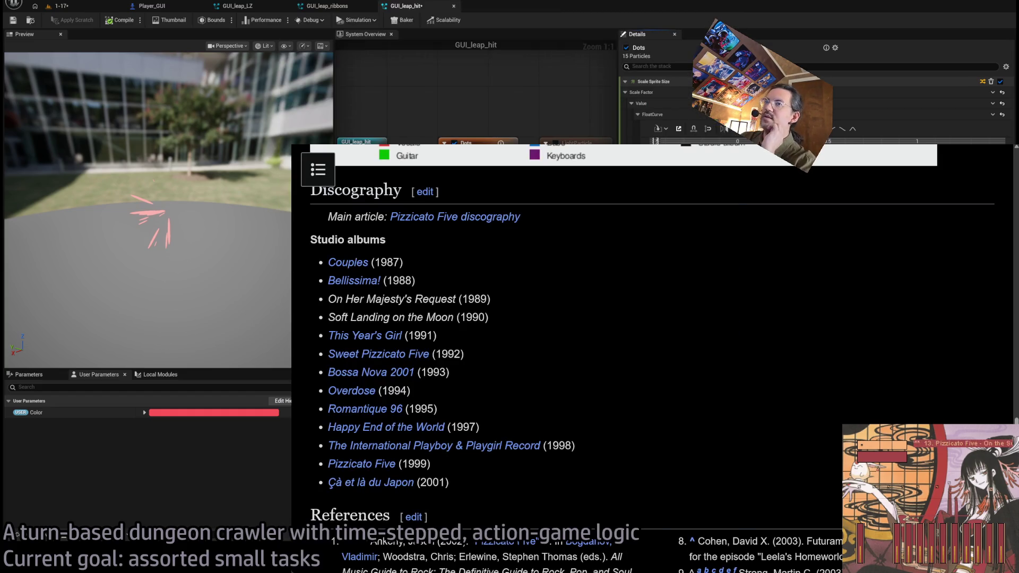
# - Select the studio albums from Romantique 96 through Ça et là du Japon
pyautogui.moveTo(531, 484)
pyautogui.mouseDown()
pyautogui.moveTo(578, 393)
pyautogui.moveTo(620, 394)
pyautogui.mouseUp()
pyautogui.moveTo(663, 469)
pyautogui.mouseDown()
pyautogui.moveTo(632, 399)
pyautogui.moveTo(640, 396)
pyautogui.mouseUp()
pyautogui.moveTo(575, 480); pyautogui.dragTo(596, 404)
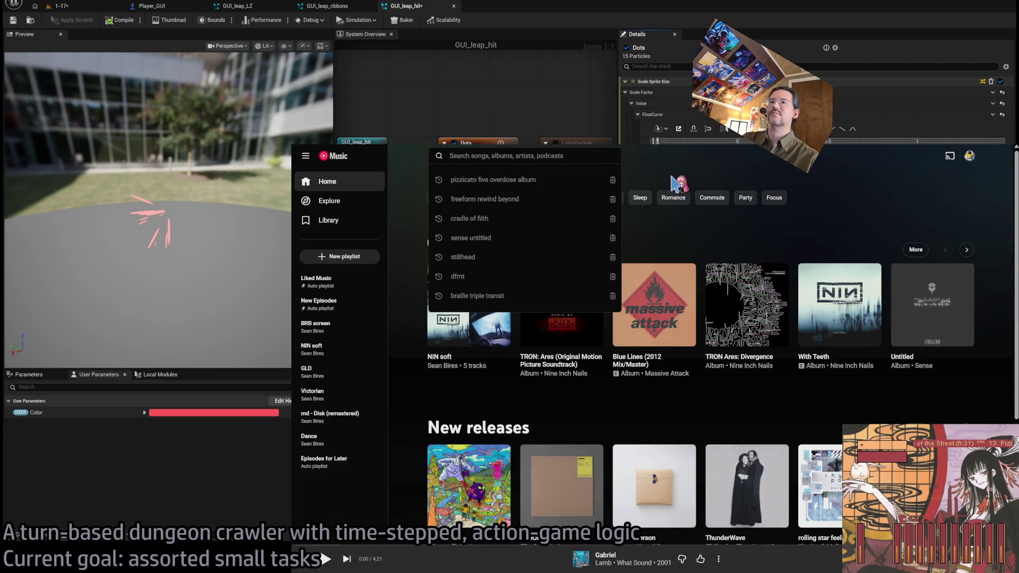
# - Search YouTube Music for 'pizzicato five', browse the results, and return to Unreal
pyautogui.write('pizzicato five')
pyautogui.press('Return')
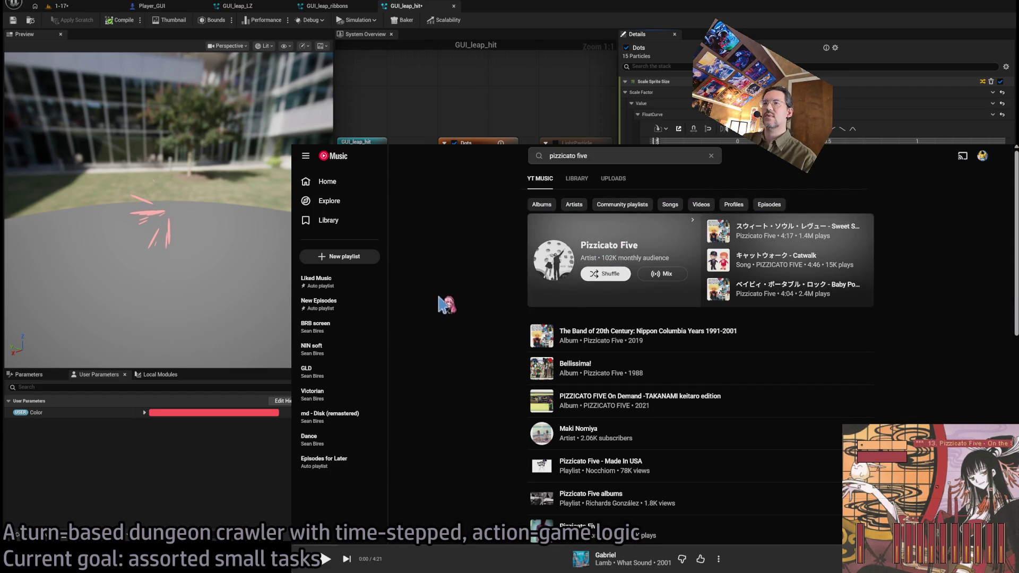
pyautogui.scroll(-7, 462, 340)
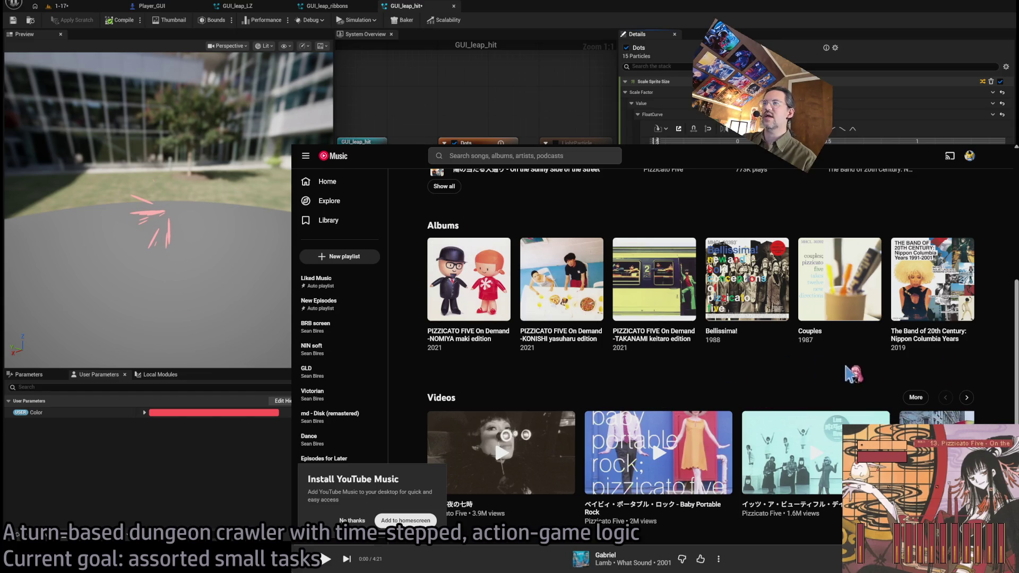
pyautogui.scroll(-5, 806, 430)
pyautogui.scroll(7, 796, 434)
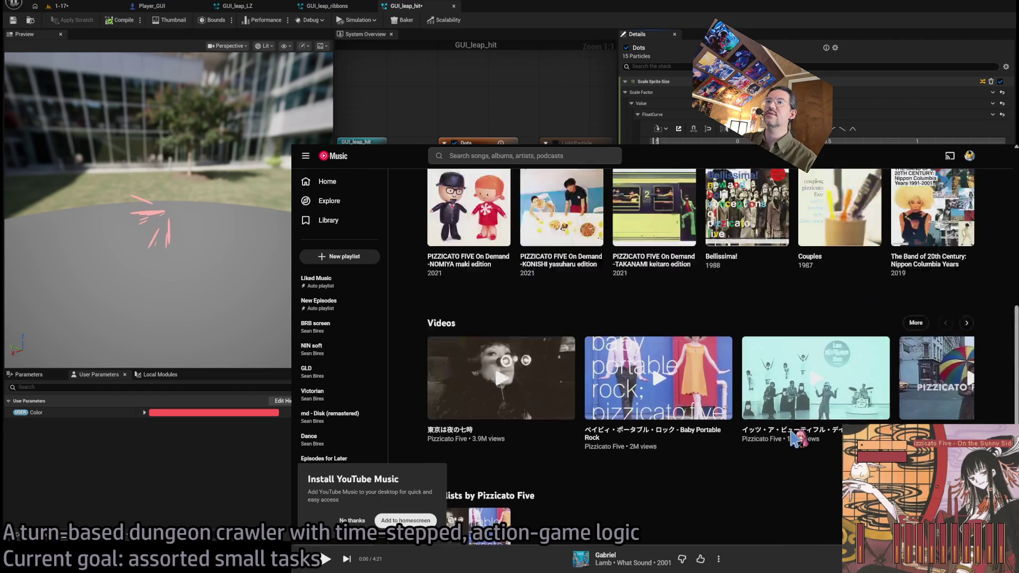
pyautogui.scroll(5, 748, 415)
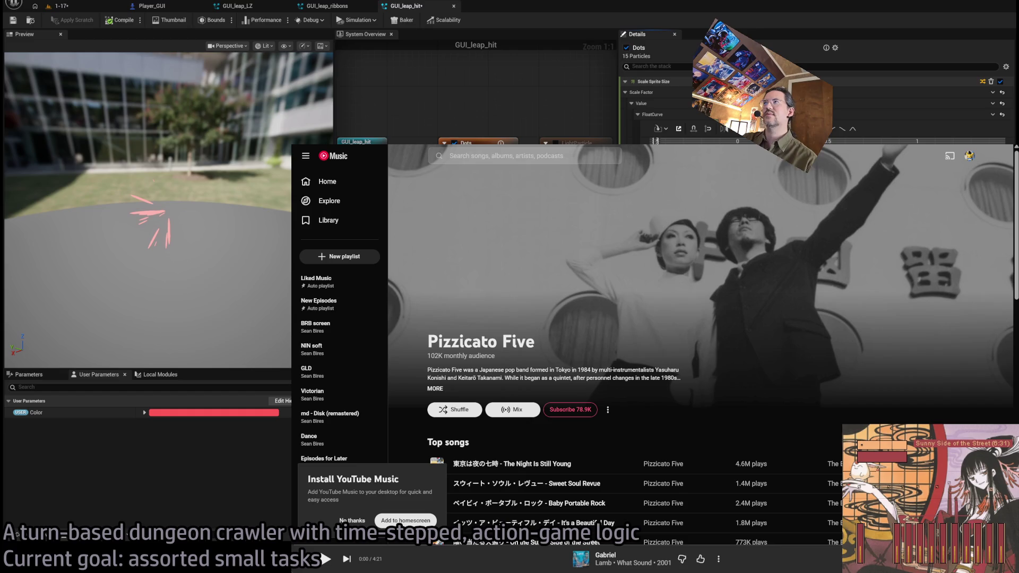
pyautogui.hotkey('alt', 'Tab')
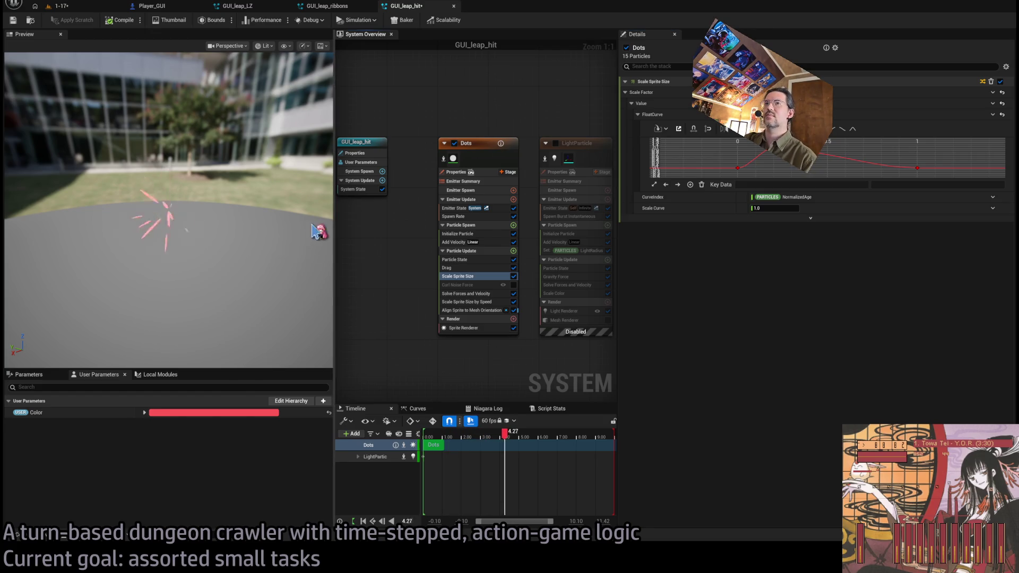
# - Edit Scale Sprite Size by Speed's Max Scale Factor while comparing the hit effect in level 1-17
pyautogui.click(61, 6)
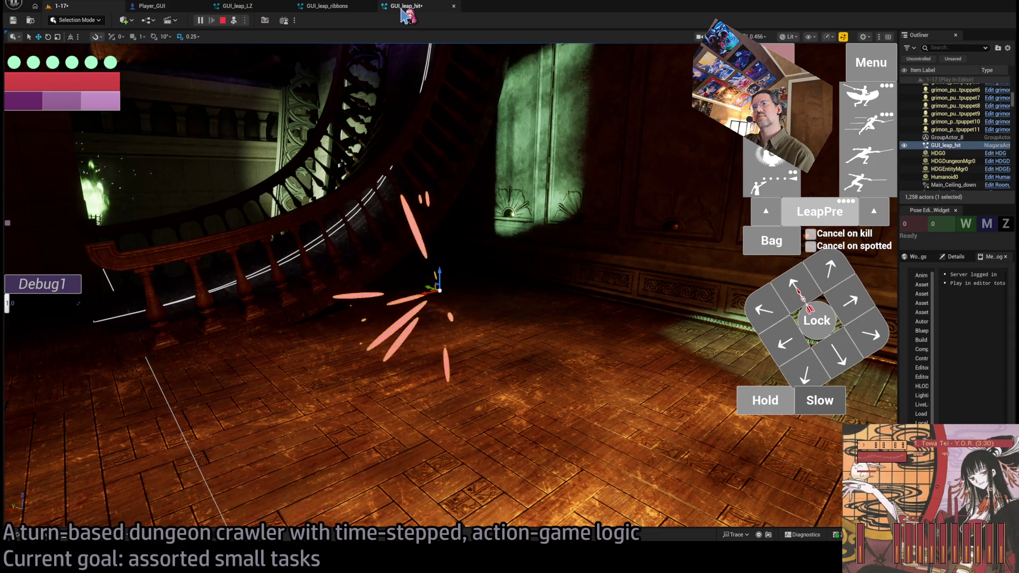
pyautogui.click(403, 11)
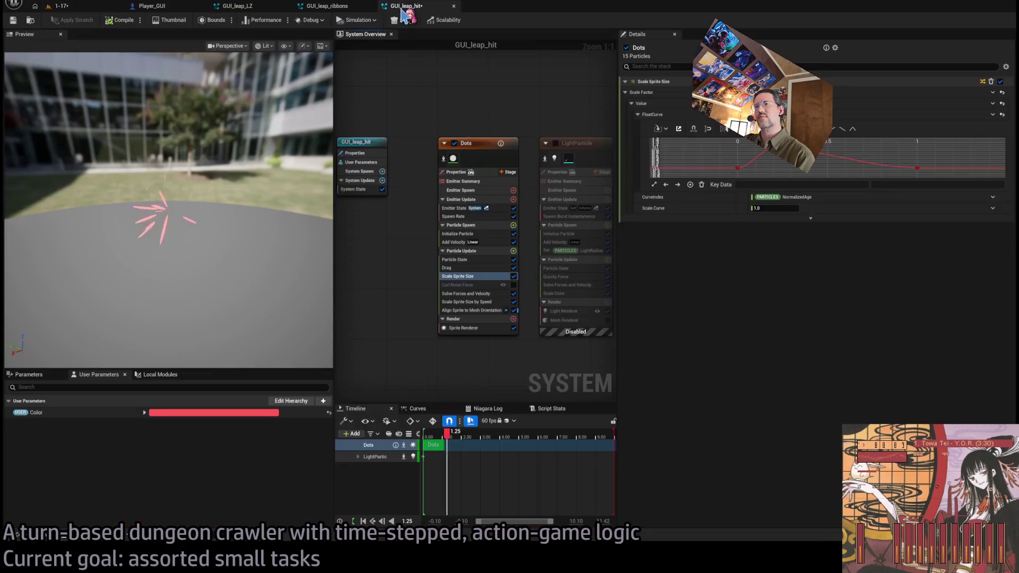
pyautogui.click(480, 310)
pyautogui.click(467, 302)
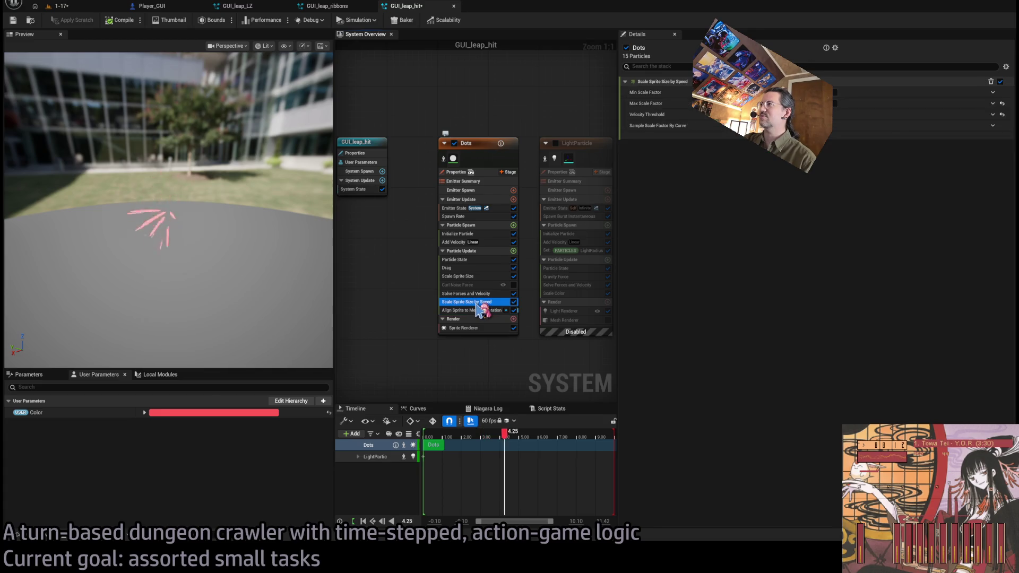
pyautogui.click(817, 103)
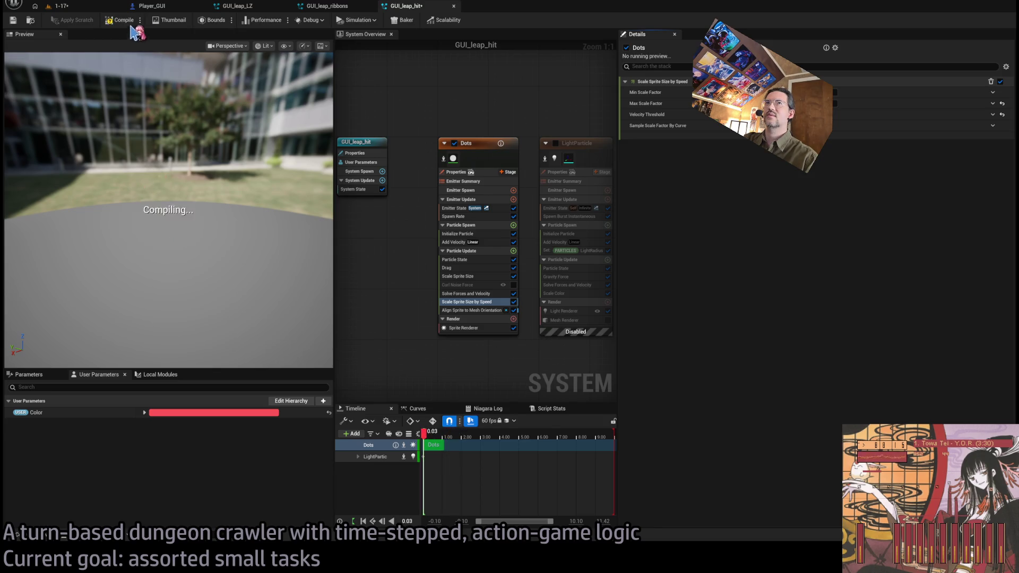
pyautogui.click(98, 8)
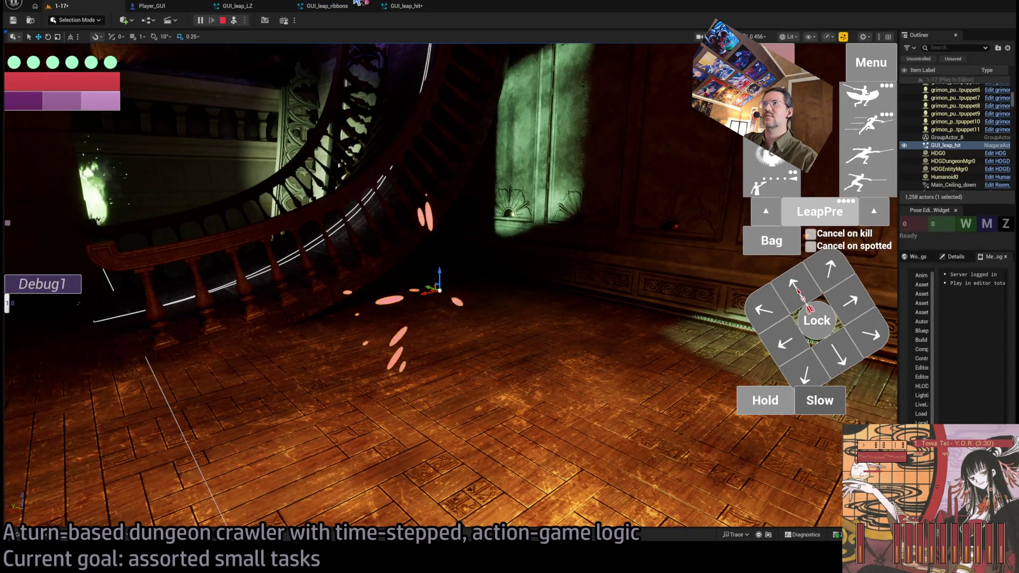
pyautogui.click(408, 7)
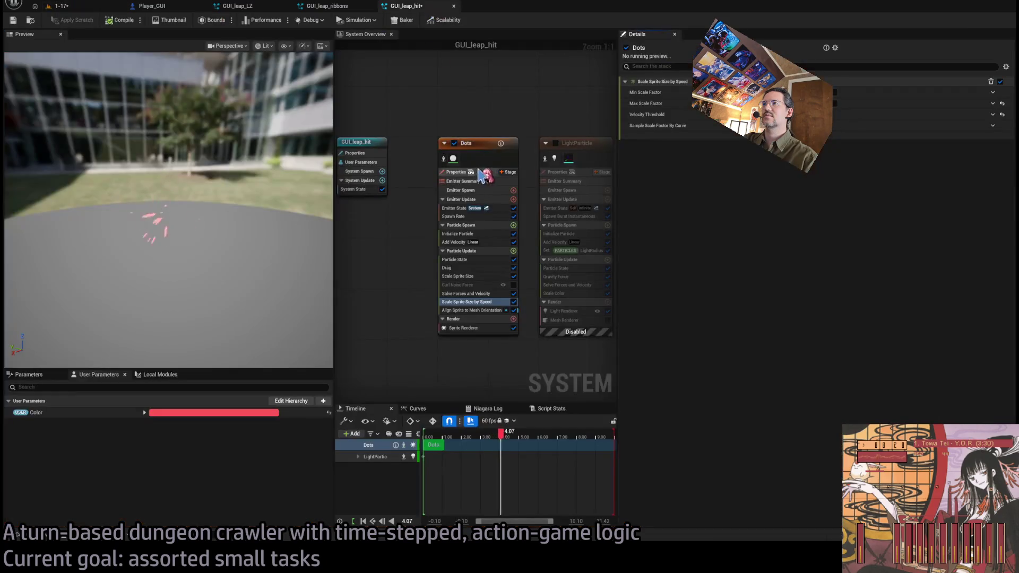
# - Recheck Dots' Spawn Rate in play, then enable and select the LightParticle emitter
pyautogui.click(467, 217)
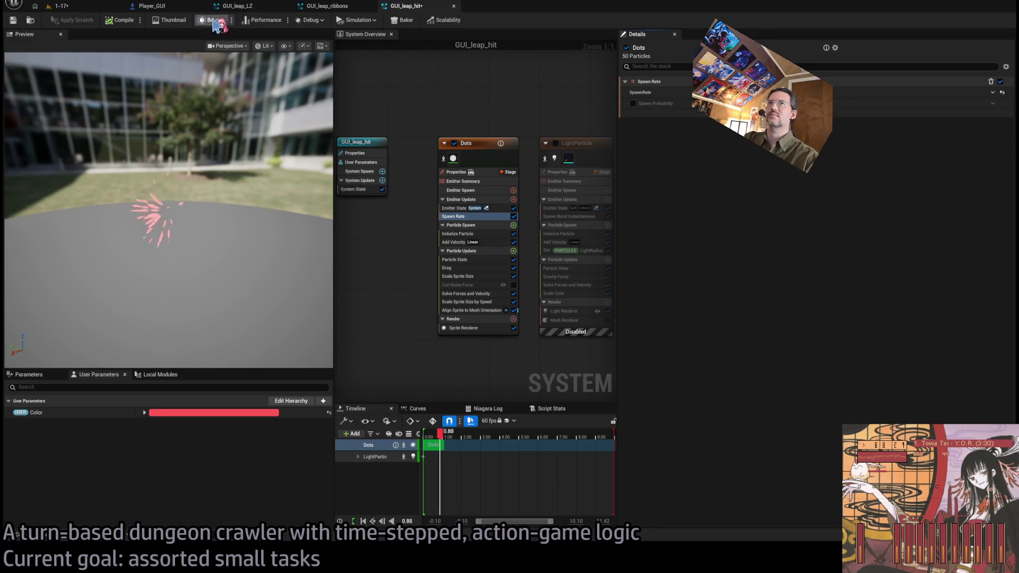
pyautogui.click(103, 6)
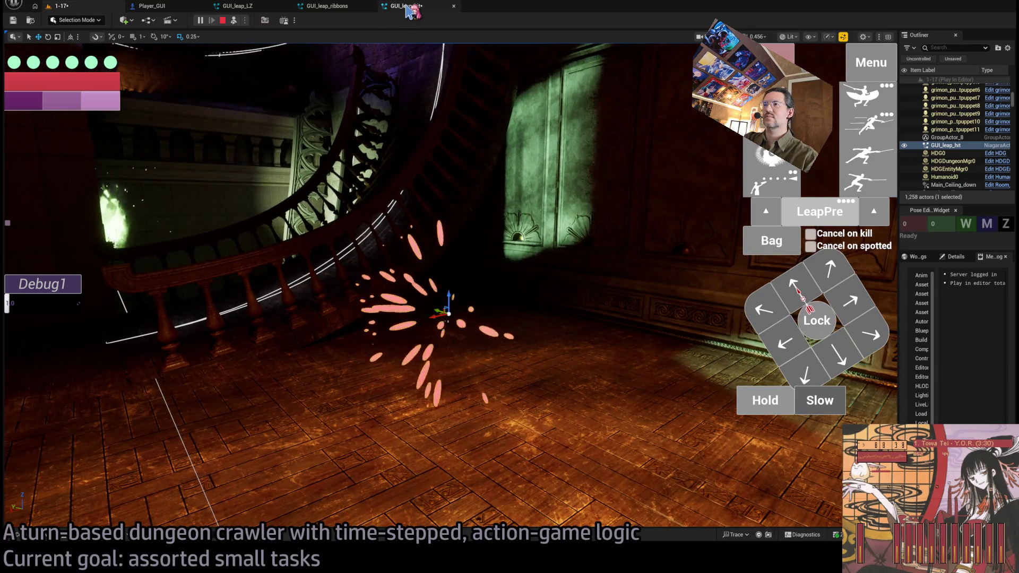
pyautogui.click(409, 7)
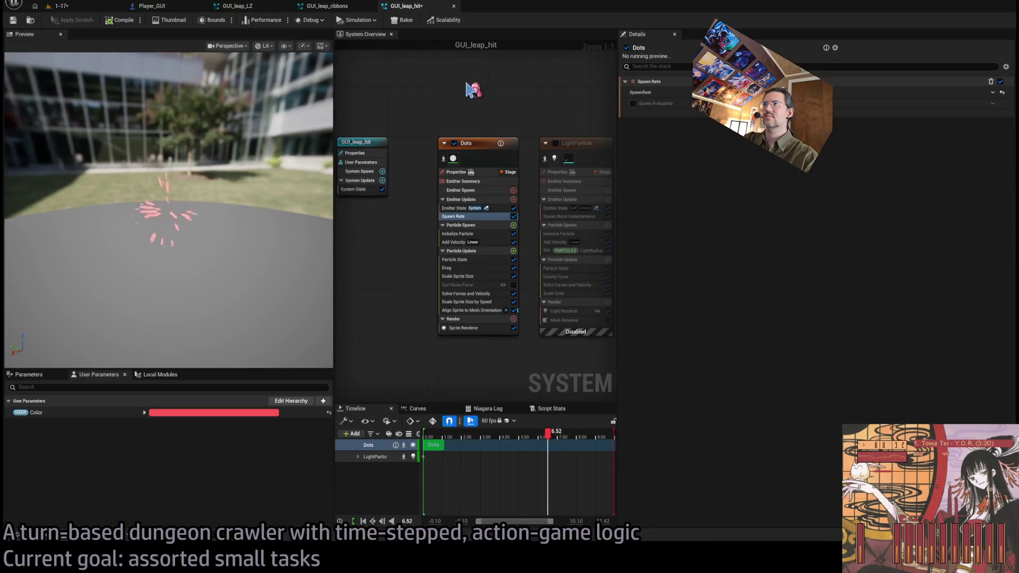
pyautogui.click(555, 143)
pyautogui.click(582, 148)
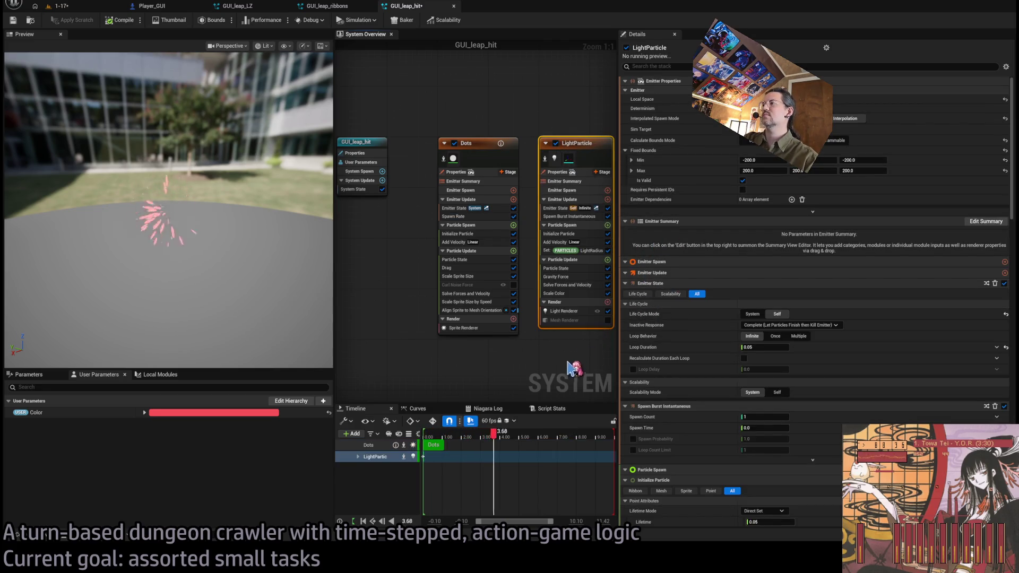
# - Set LightParticle's Add Velocity velocity to 0
pyautogui.scroll(-4, 655, 327)
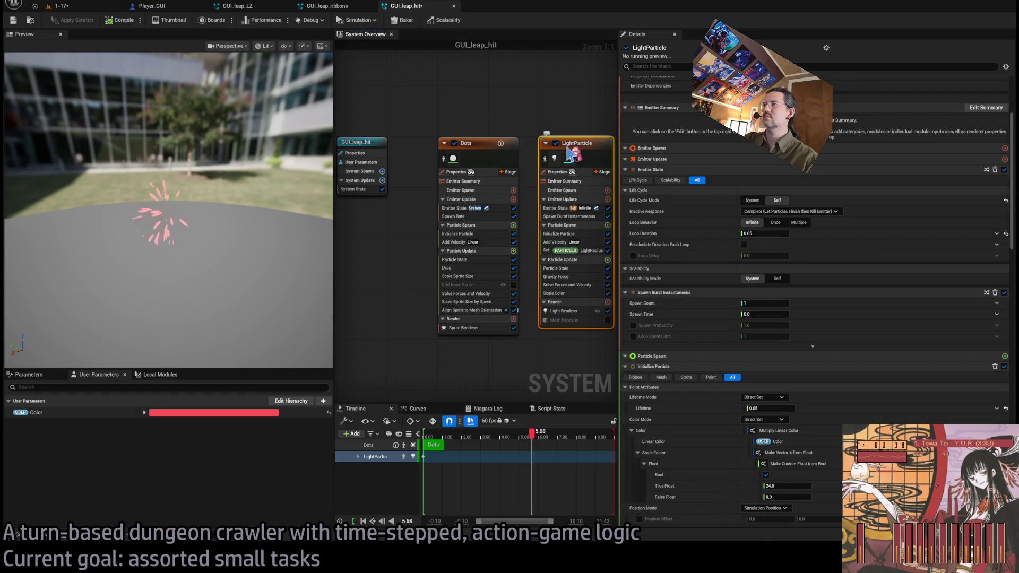
pyautogui.click(584, 251)
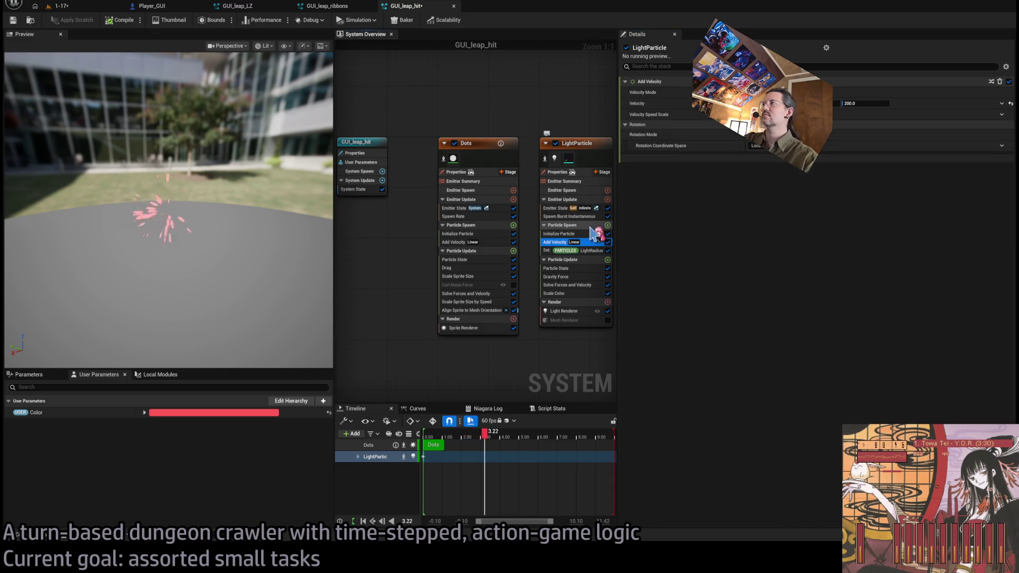
pyautogui.click(565, 225)
pyautogui.click(593, 242)
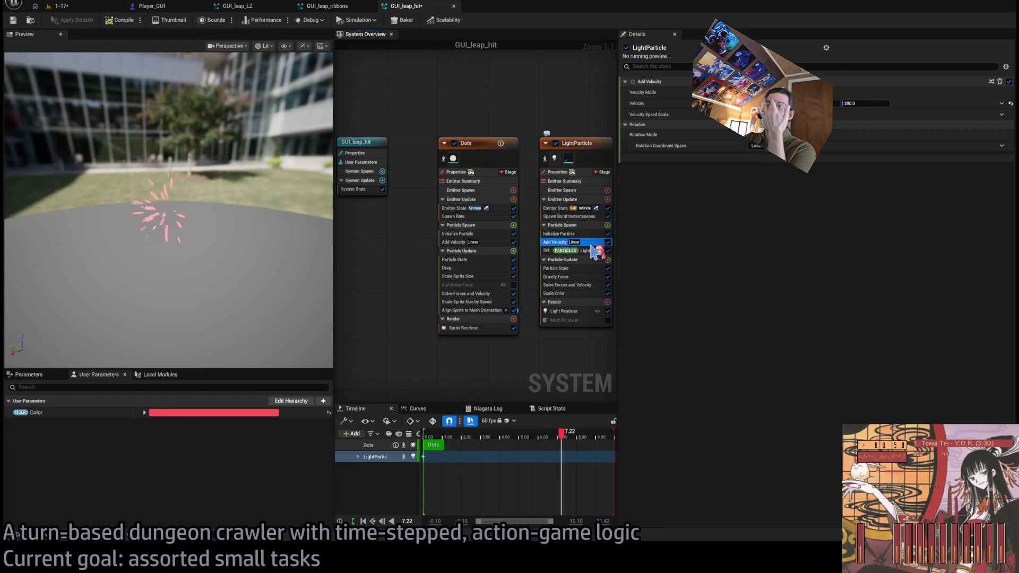
pyautogui.click(873, 103)
pyautogui.write('0')
pyautogui.press('Return')
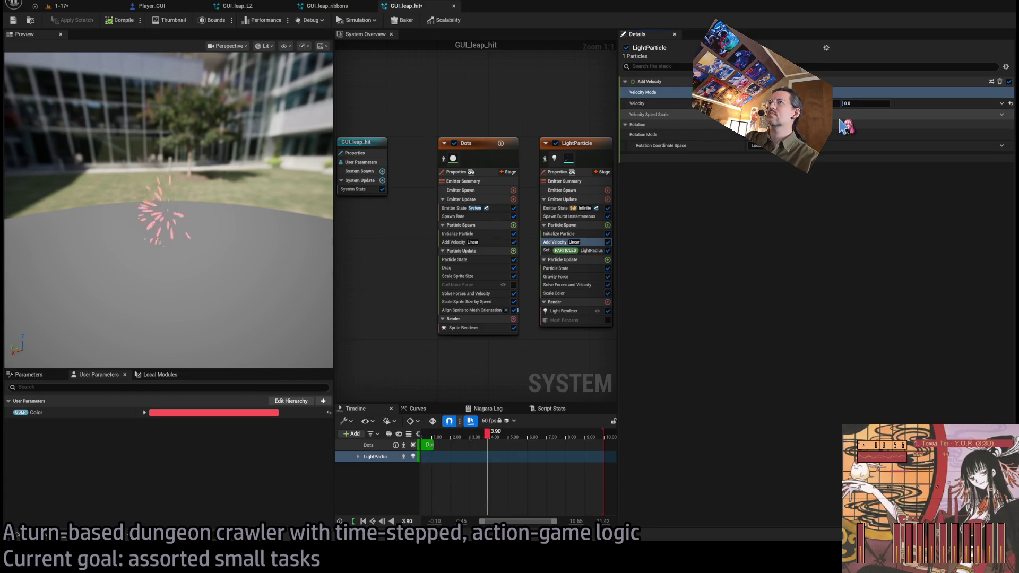
# - Enable LightParticle's Mesh Renderer and view the burst against the building in the preview
pyautogui.moveTo(581, 347); pyautogui.dragTo(511, 333)
pyautogui.click(538, 308)
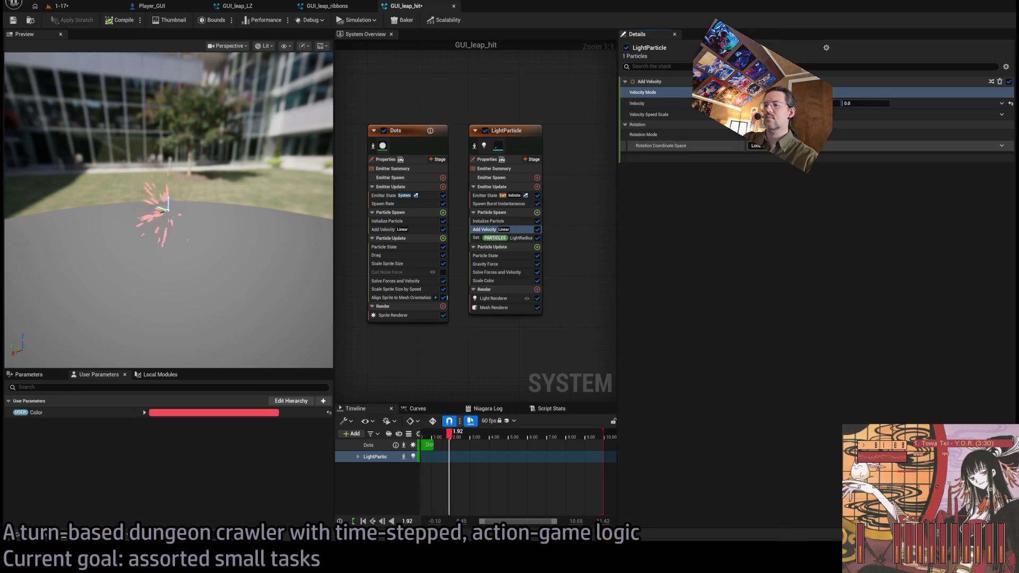
pyautogui.moveTo(169, 223); pyautogui.dragTo(222, 207)
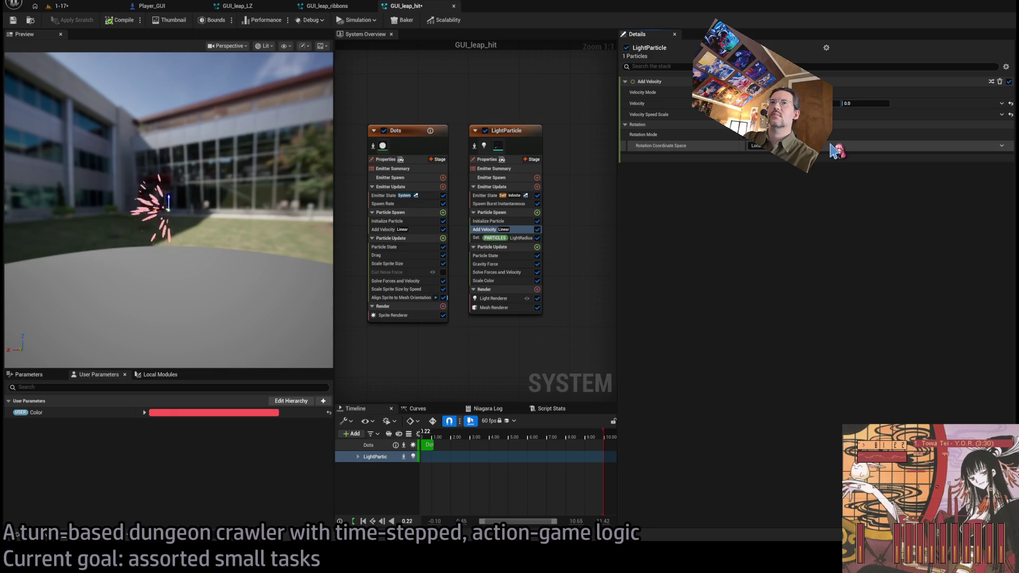
# - Disable LightParticle's Gravity Force and save all changes
pyautogui.click(537, 230)
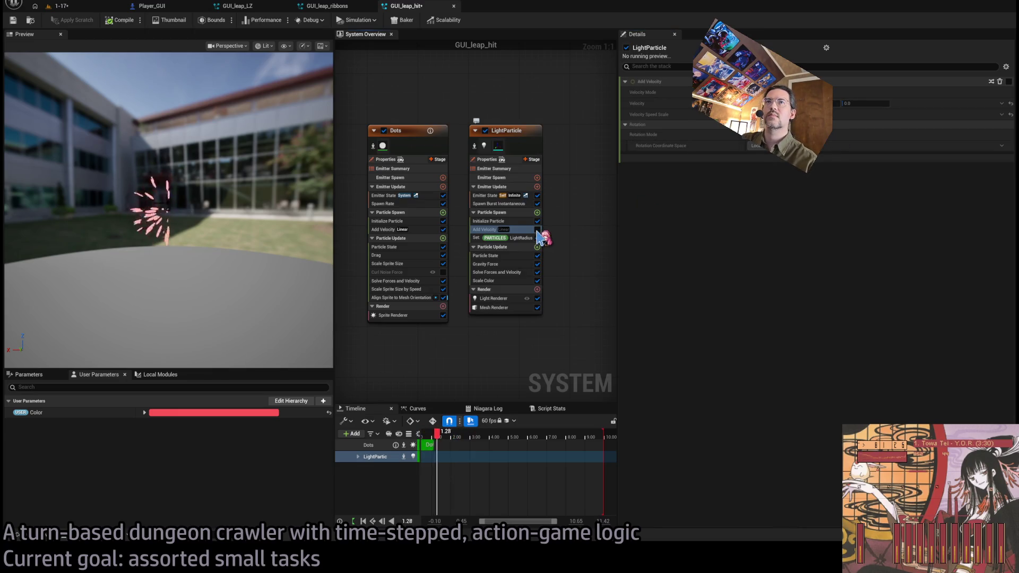
pyautogui.click(537, 230)
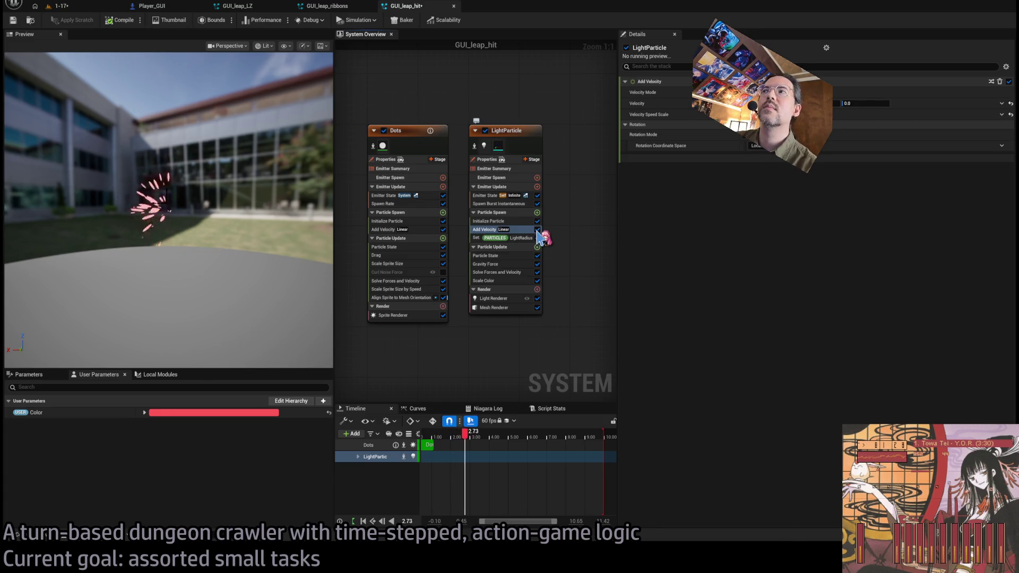
pyautogui.click(537, 264)
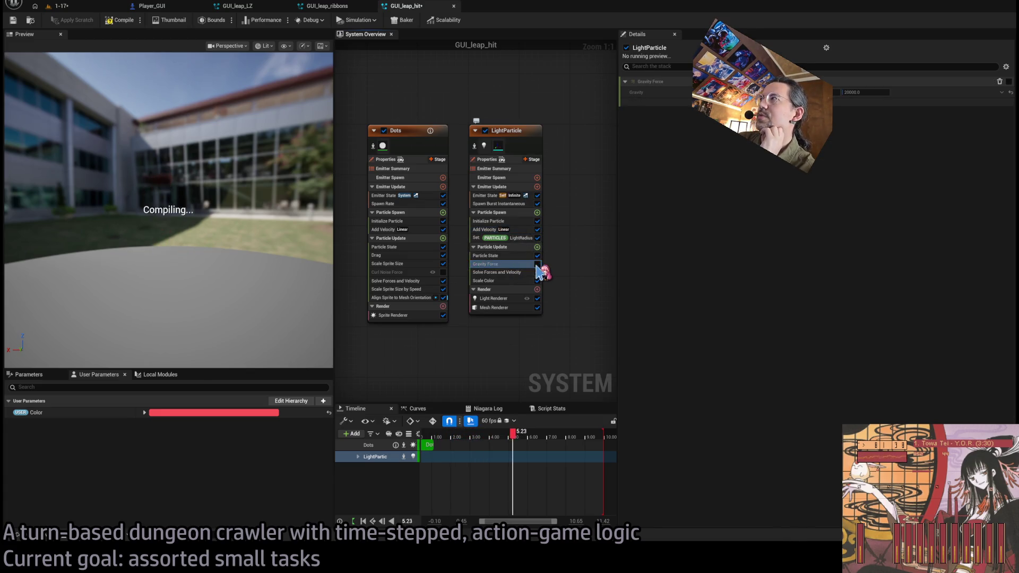
pyautogui.click(499, 230)
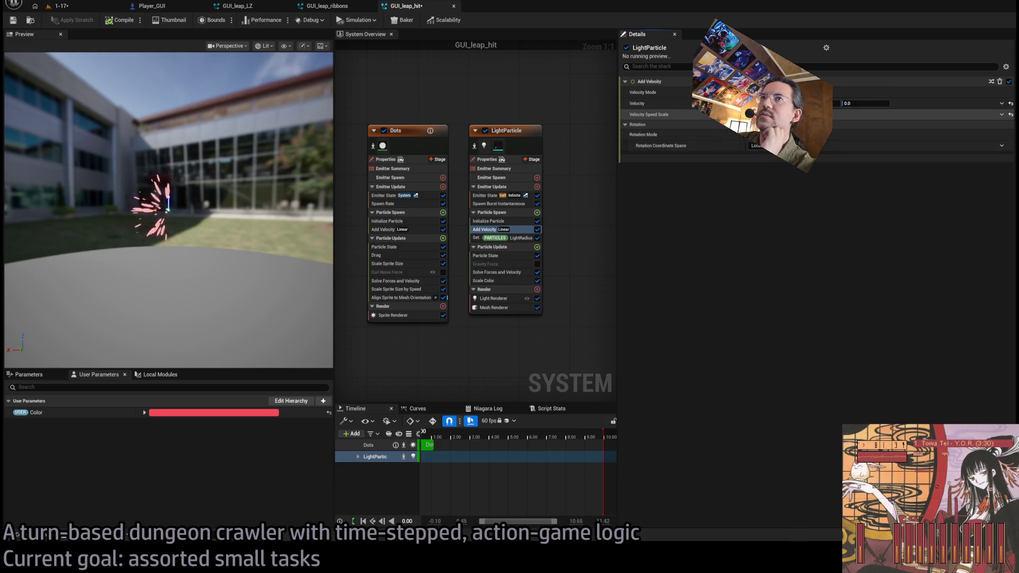
pyautogui.click(753, 114)
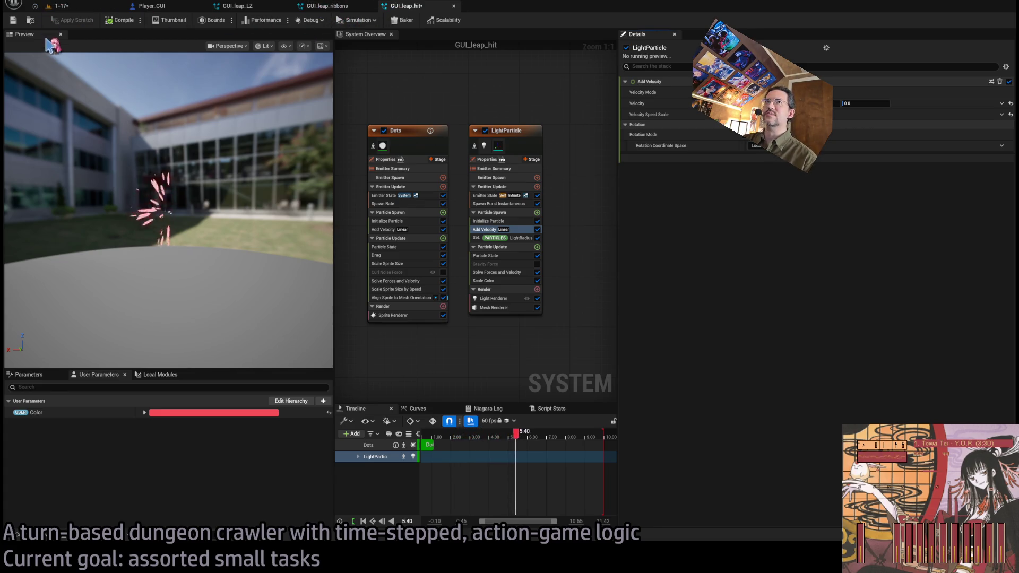
pyautogui.hotkey('ctrl', 'shift', 's')
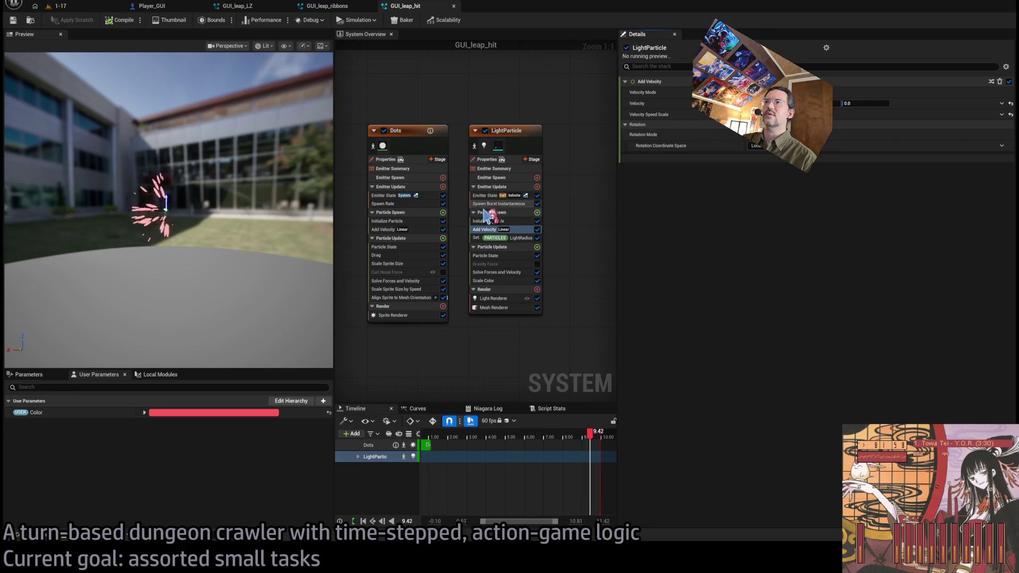
# - Remove LightParticle's Spawn Burst Instantaneous module
pyautogui.click(502, 204)
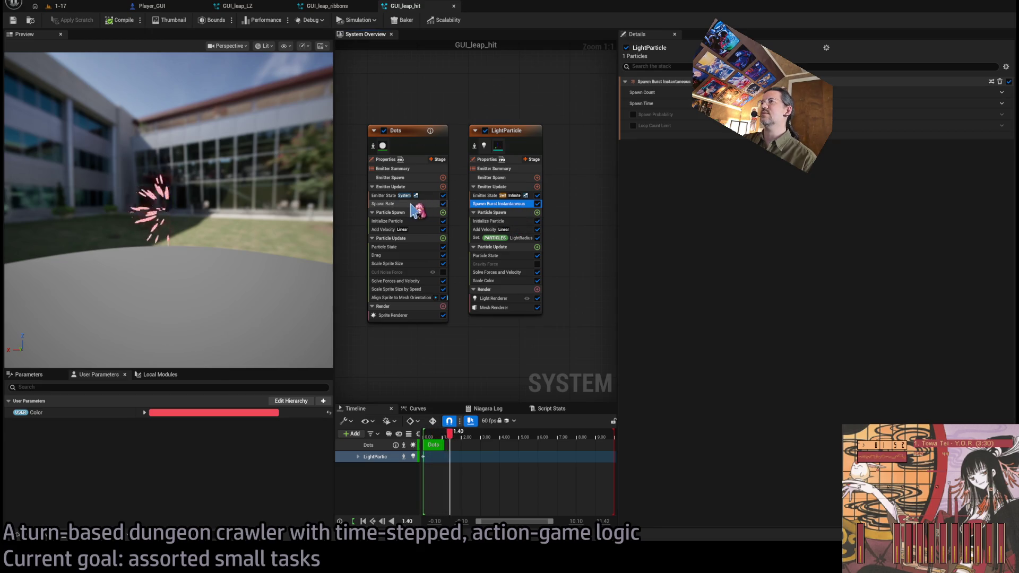
pyautogui.click(512, 221)
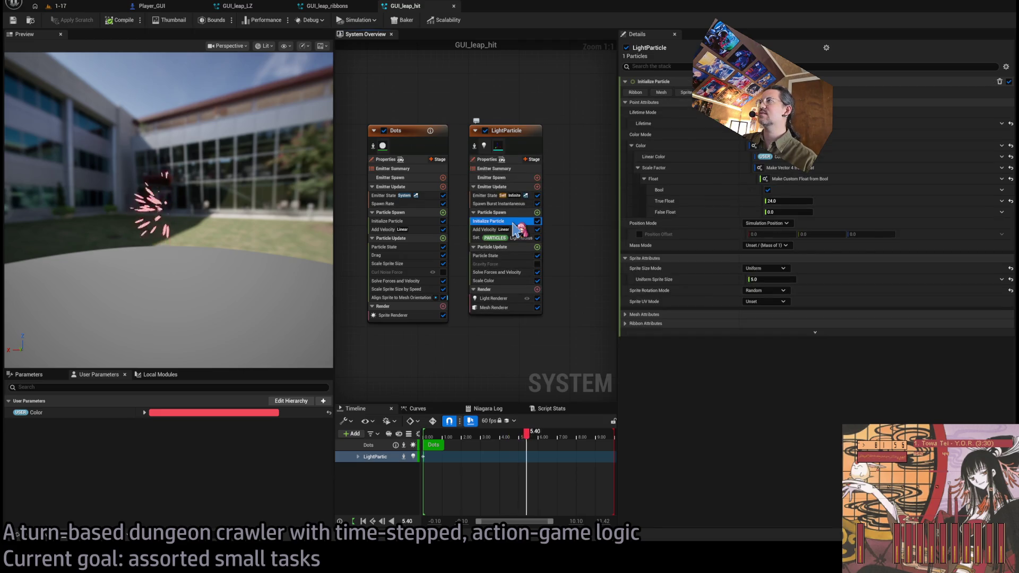
pyautogui.click(509, 204)
pyautogui.press('Delete')
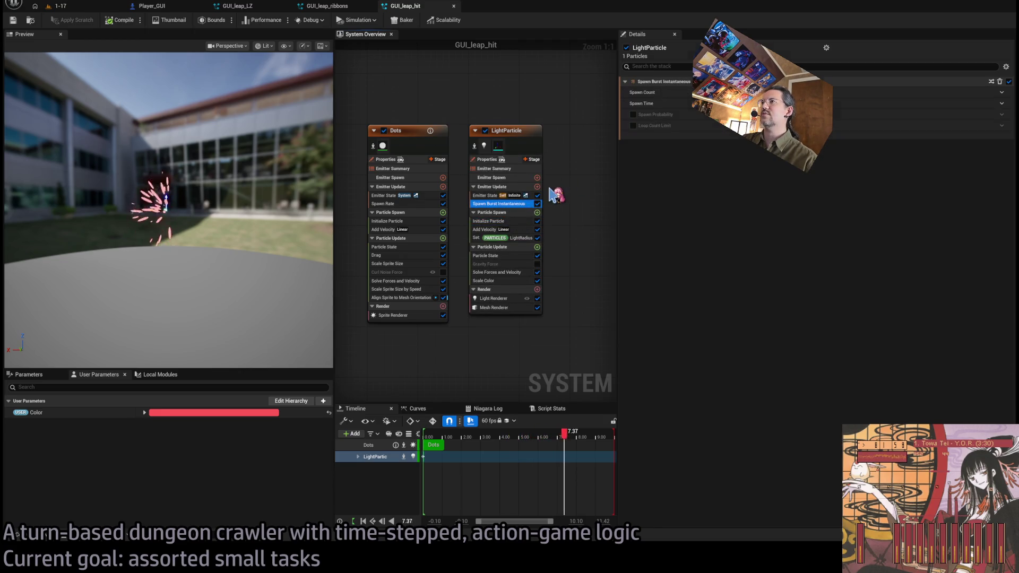
pyautogui.click(519, 195)
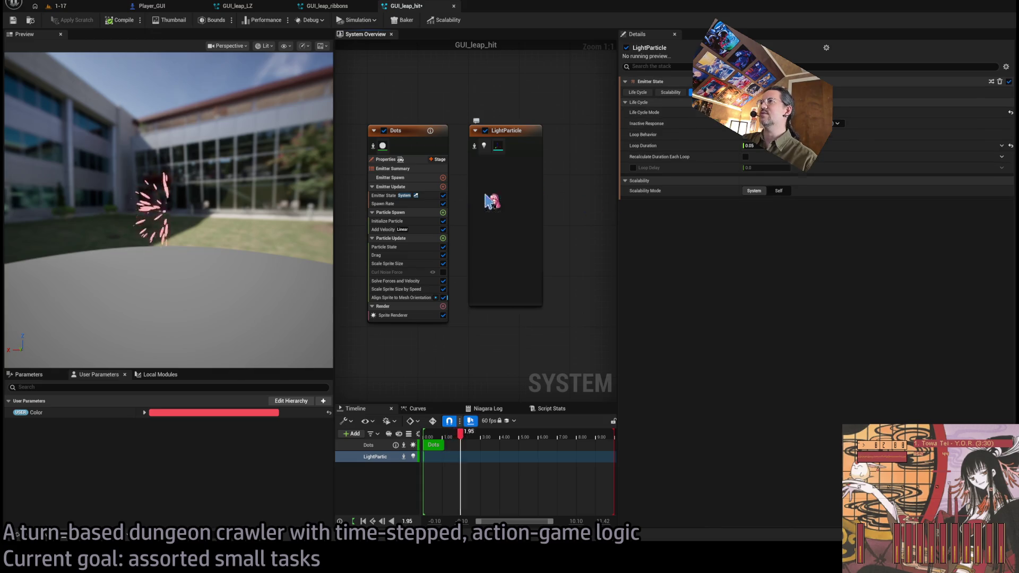
# - Delete LightParticle's Emitter State and set its fixed bounds to -50 min, 50 max
pyautogui.press('Delete')
pyautogui.click(525, 187)
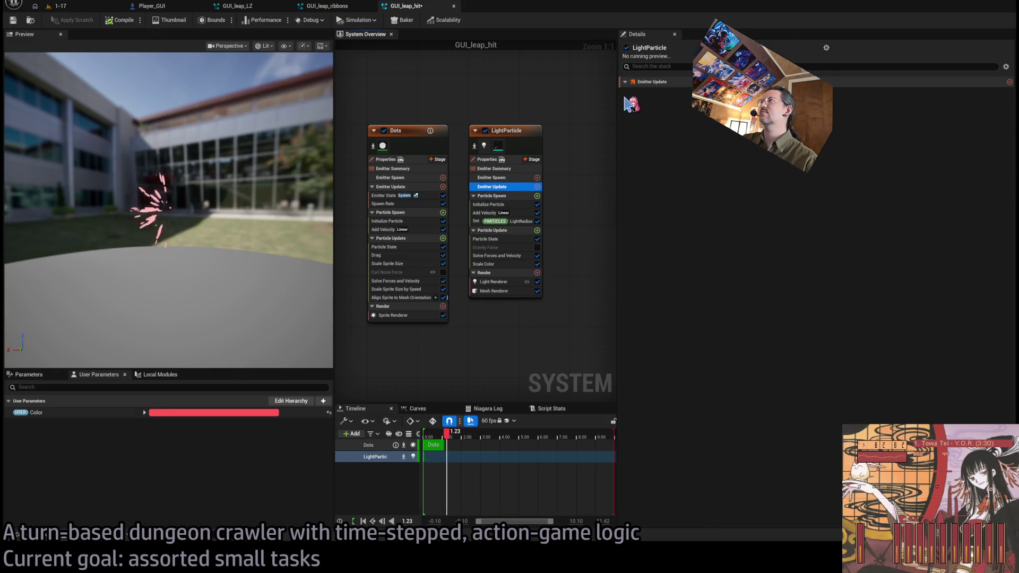
pyautogui.click(518, 146)
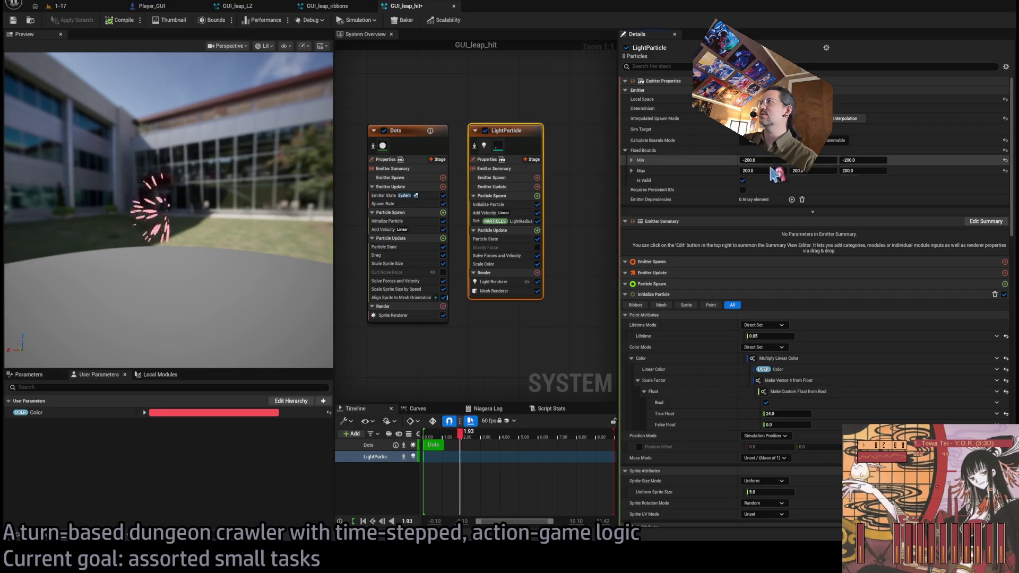
pyautogui.click(762, 159)
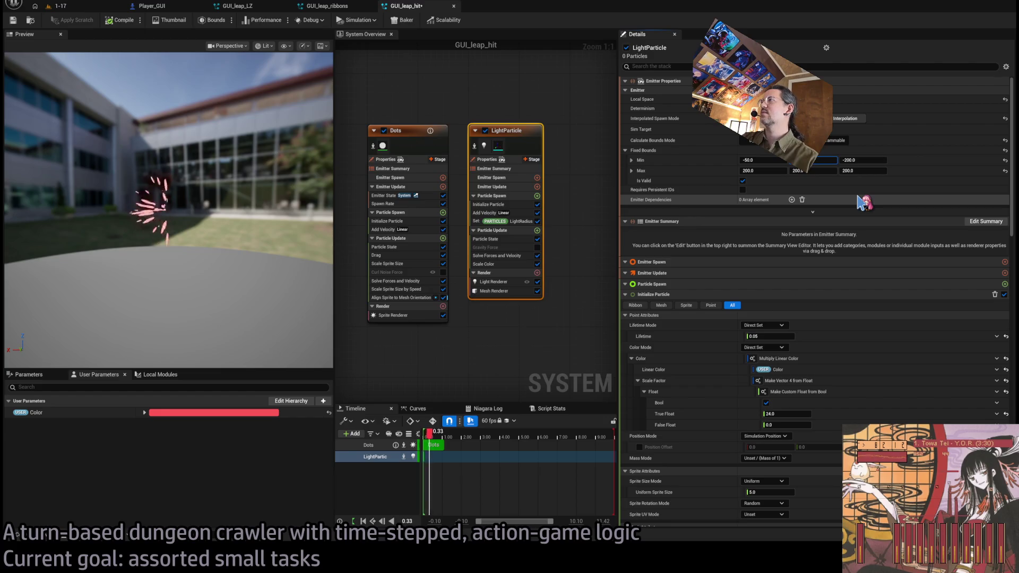
pyautogui.write('-50')
pyautogui.press('Tab')
pyautogui.write('50')
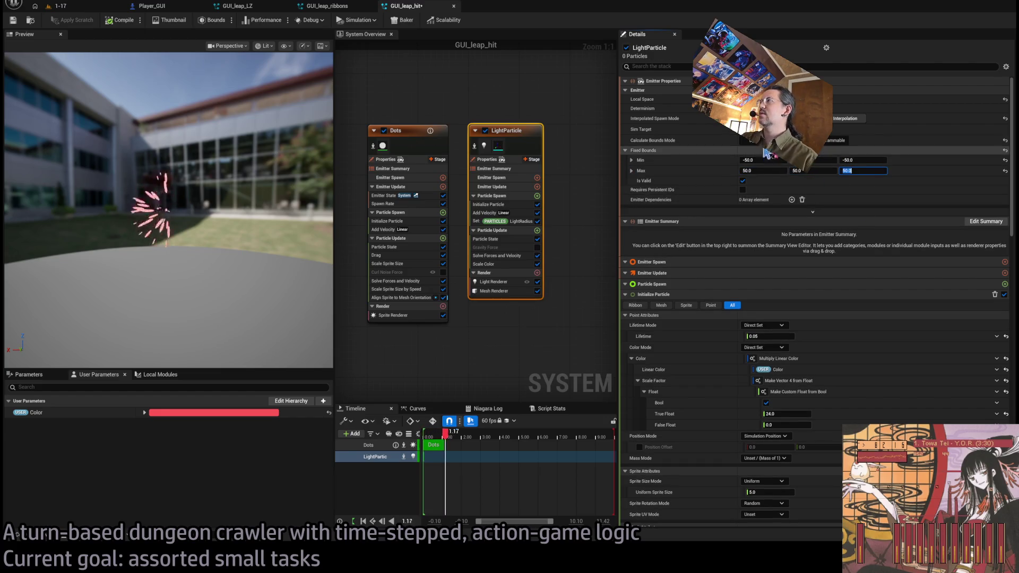
pyautogui.press('Return')
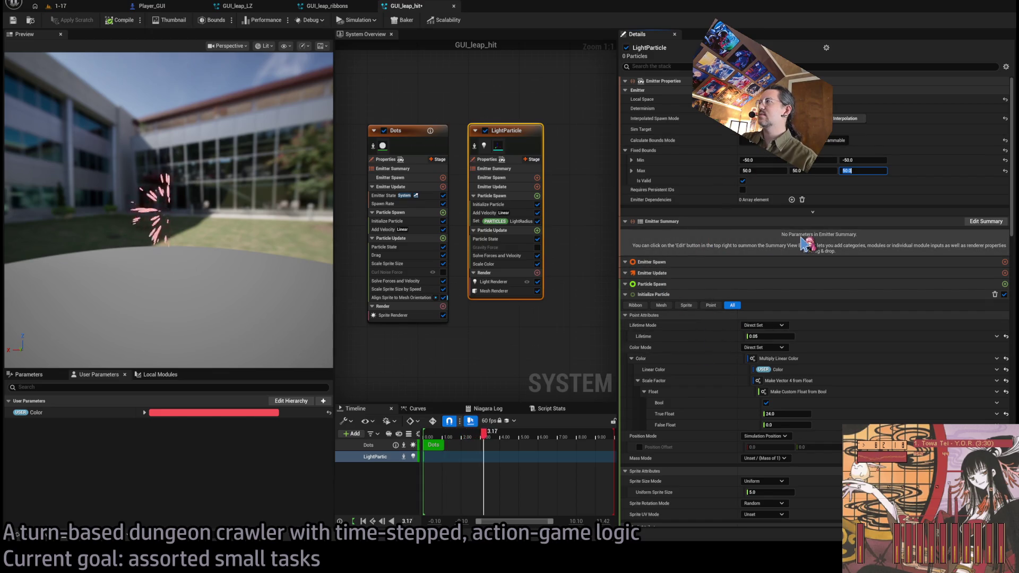
# - Set the Dots emitter's fixed bounds to -50 min and 50 max
pyautogui.click(403, 132)
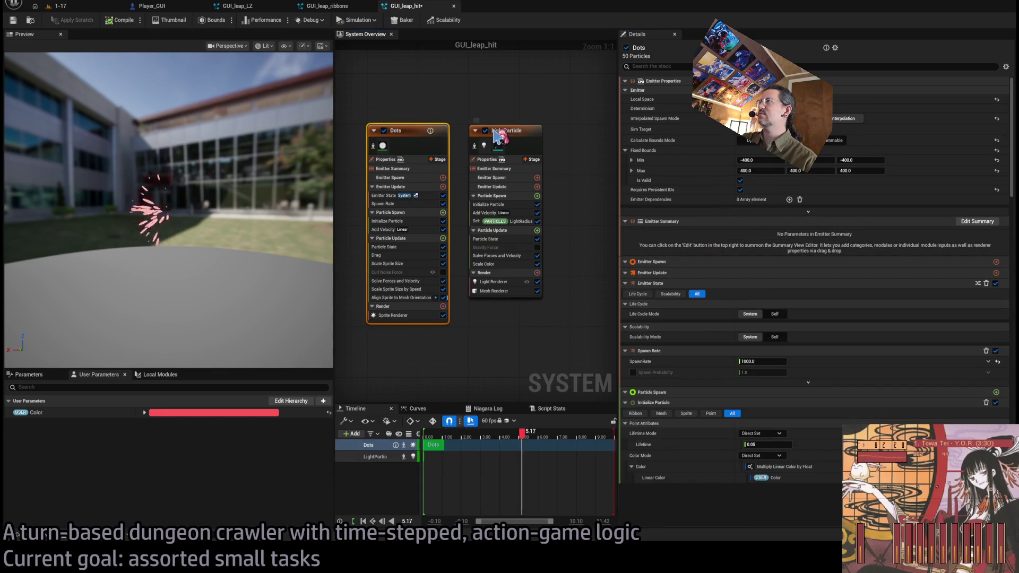
pyautogui.click(502, 134)
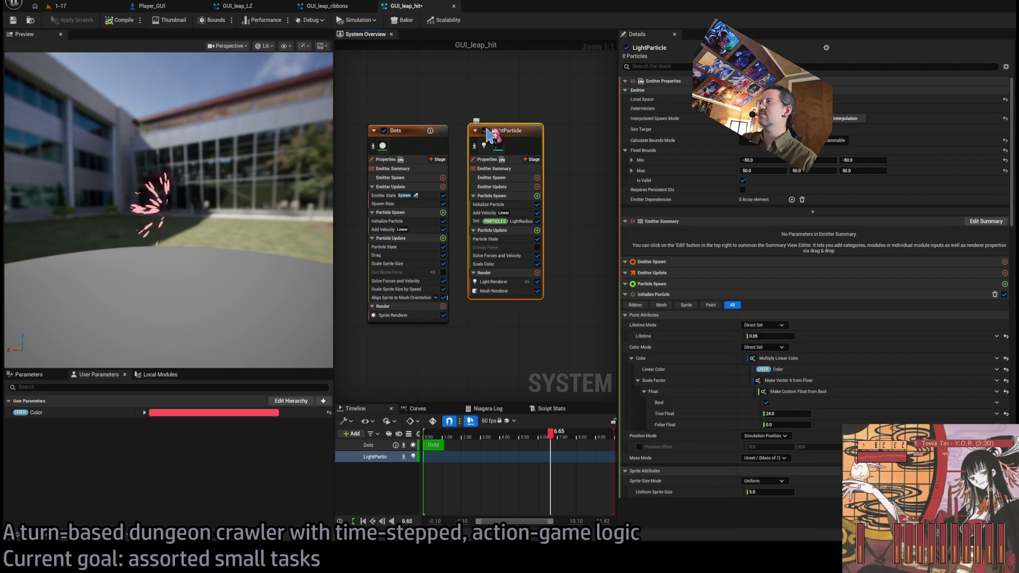
pyautogui.click(403, 133)
pyautogui.write('50')
pyautogui.press('Tab')
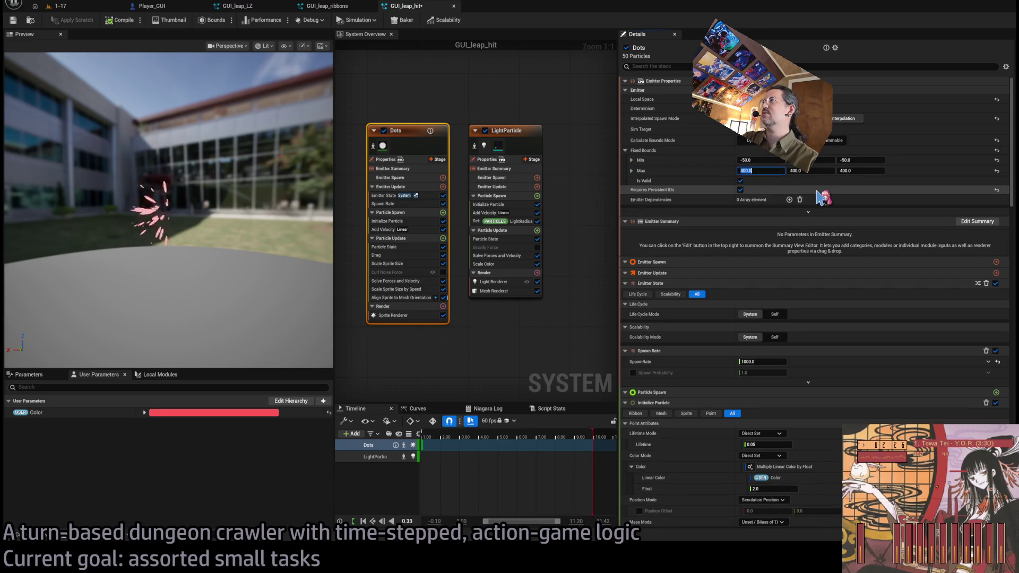
pyautogui.write('50')
pyautogui.press('Return')
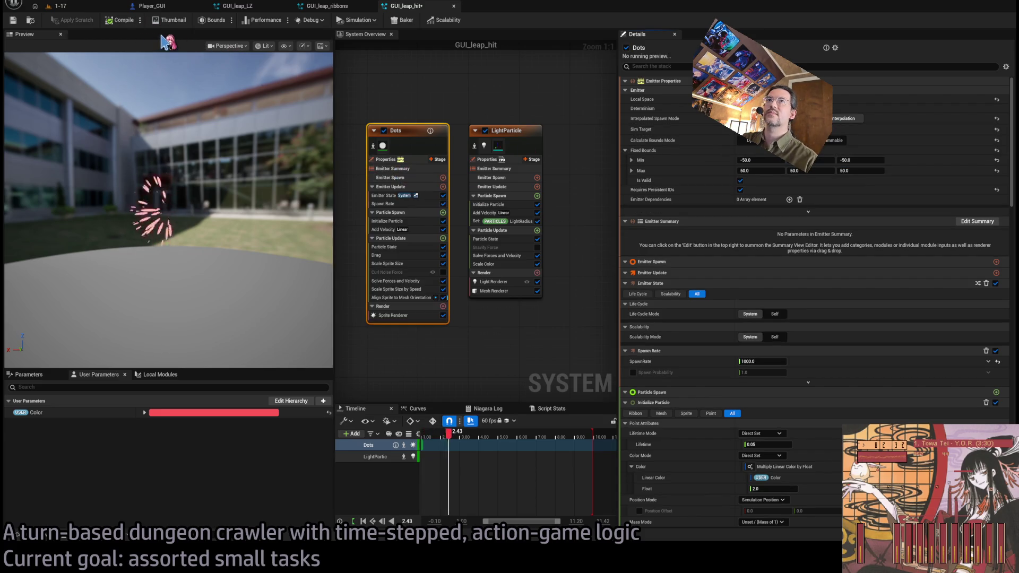
# - Switch LightParticle to CPU simulation to clear its warnings
pyautogui.click(504, 137)
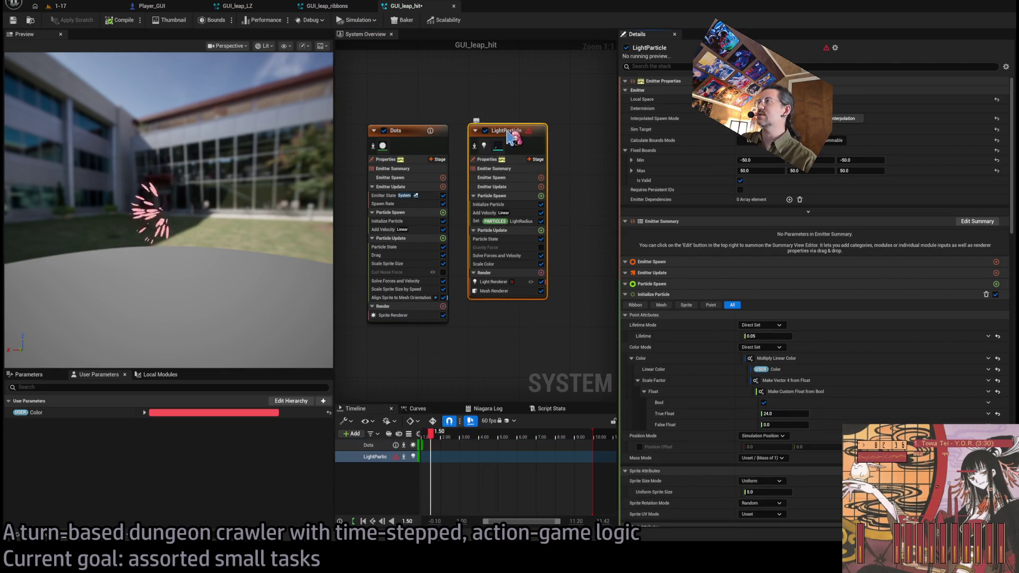
pyautogui.hotkey('ctrl', 'z')
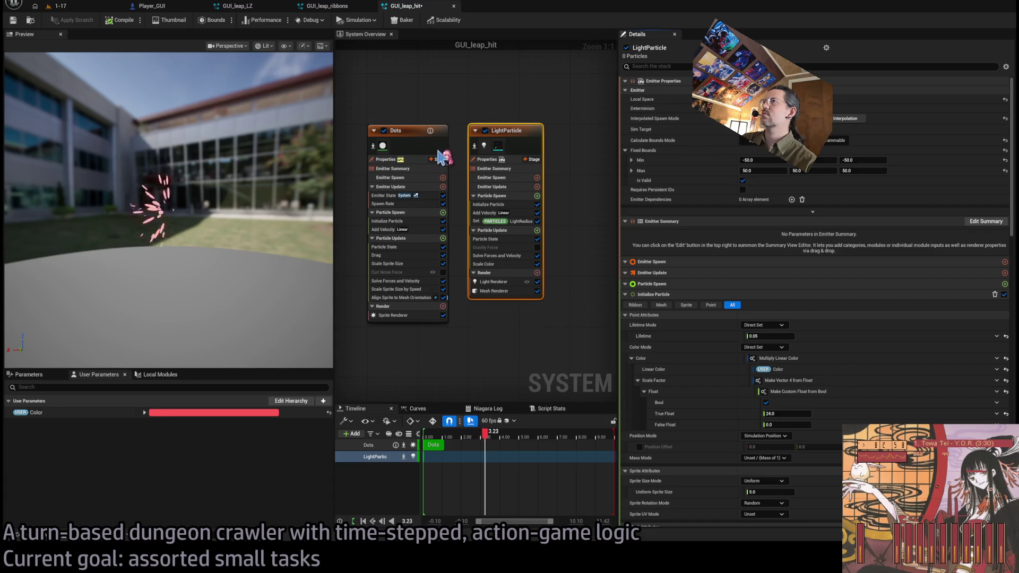
pyautogui.click(409, 135)
pyautogui.click(502, 131)
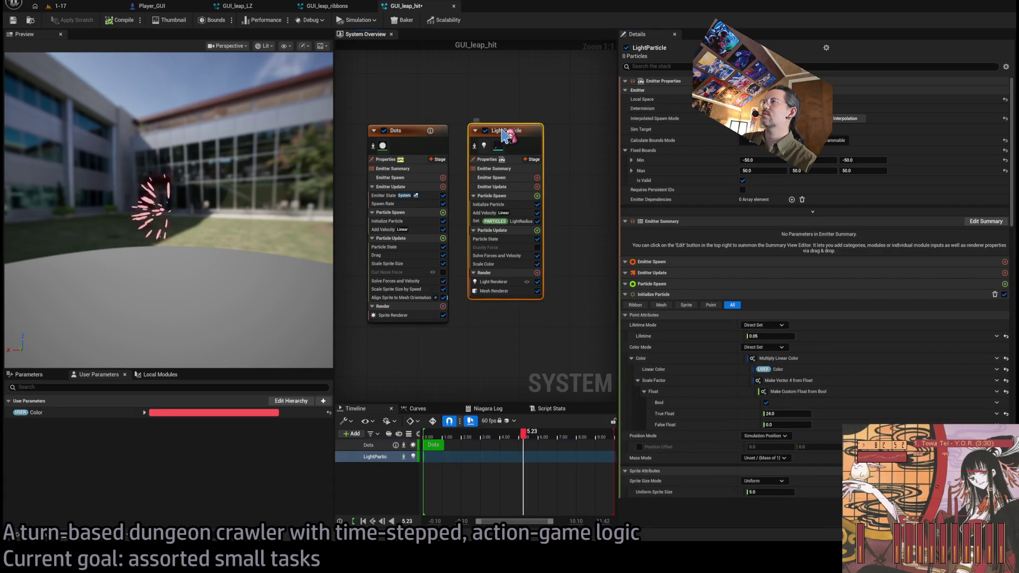
pyautogui.click(511, 188)
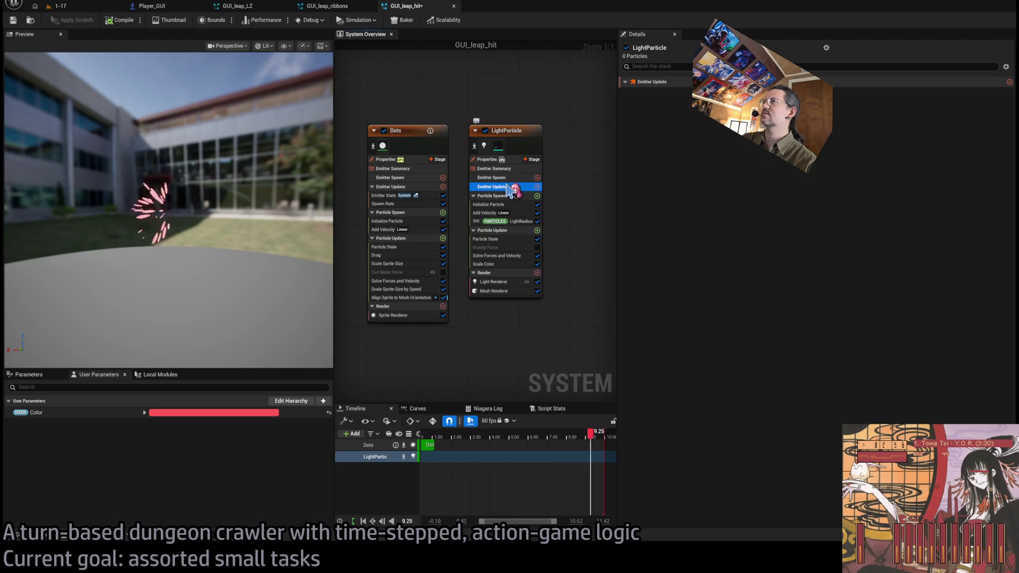
# - Paste an Emitter State module into LightParticle's Emitter Update
pyautogui.click(419, 188)
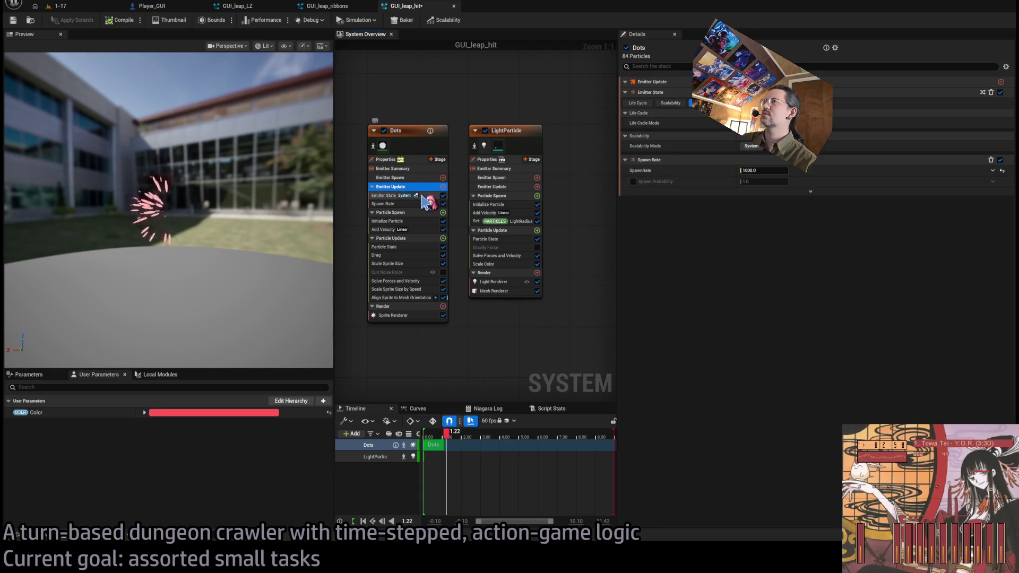
pyautogui.click(515, 187)
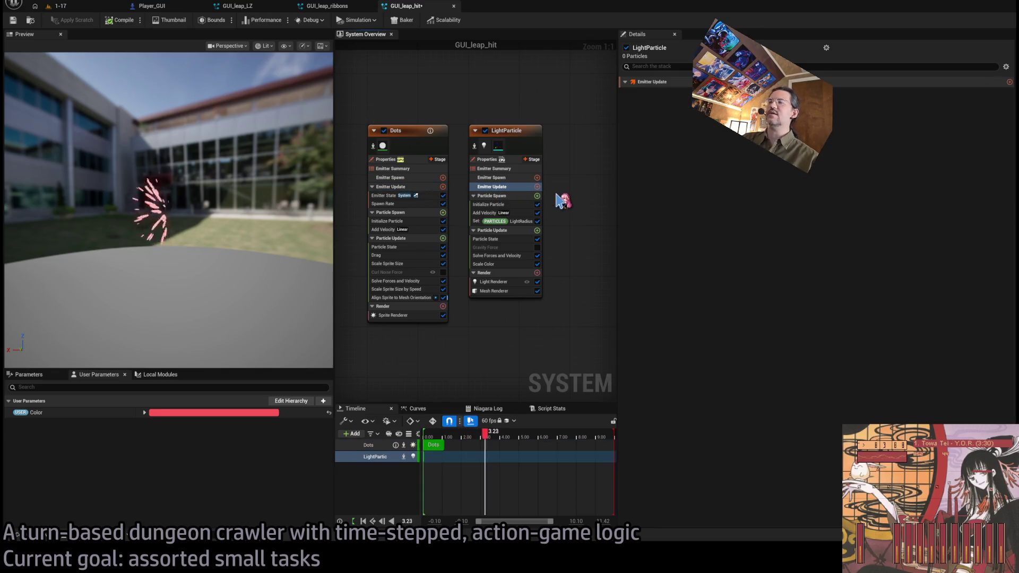
pyautogui.hotkey('ctrl', 'v')
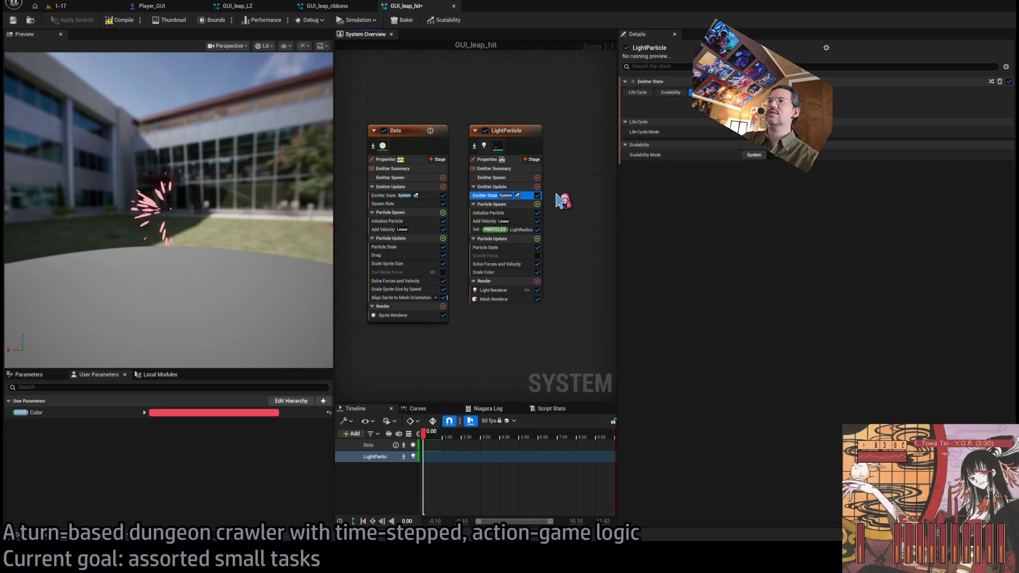
# - Paste Dots' Spawn Rate below Emitter State, recompile GUI_leap_hit, and play level 1-17
pyautogui.click(403, 196)
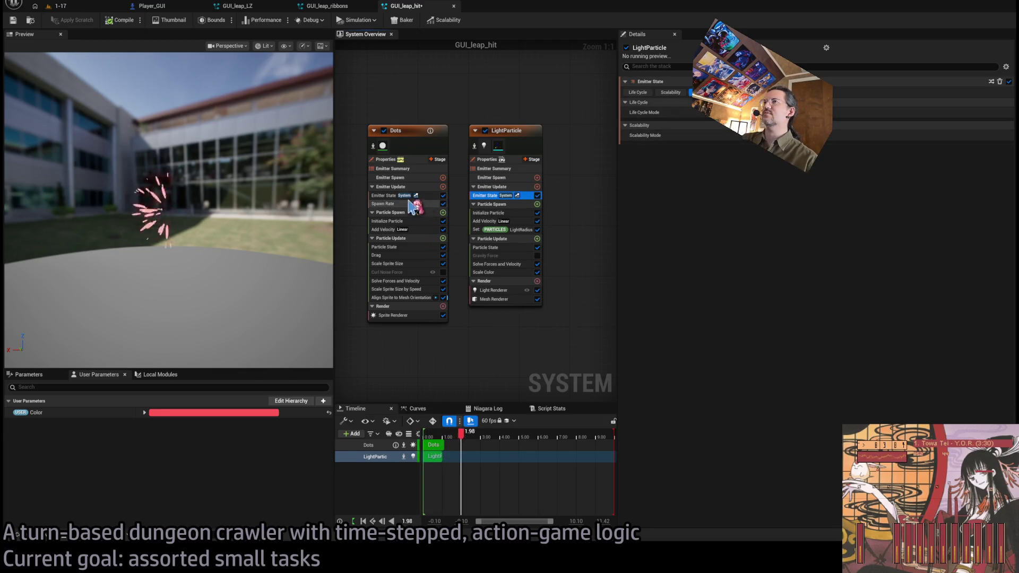
pyautogui.click(486, 205)
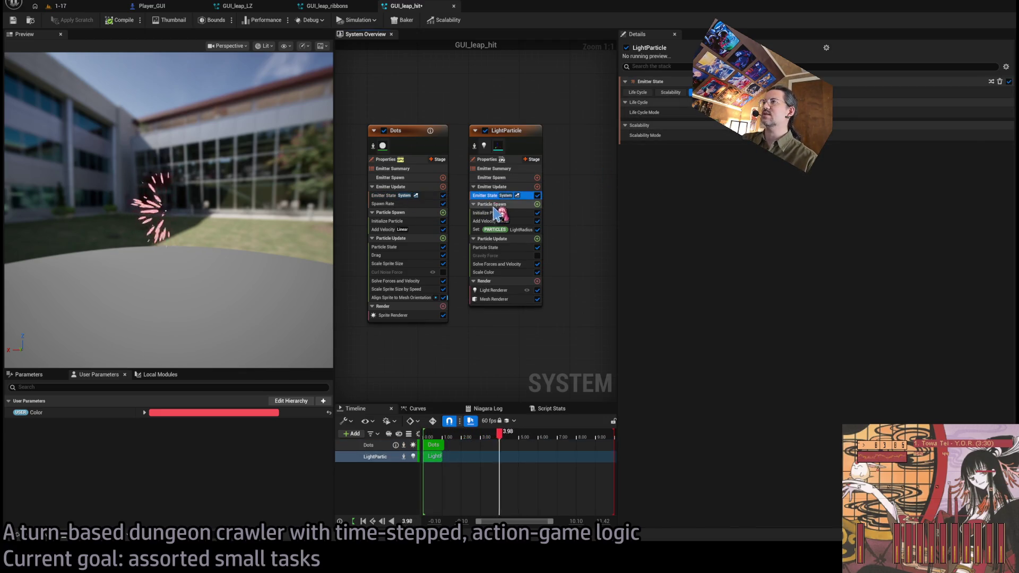
pyautogui.click(490, 196)
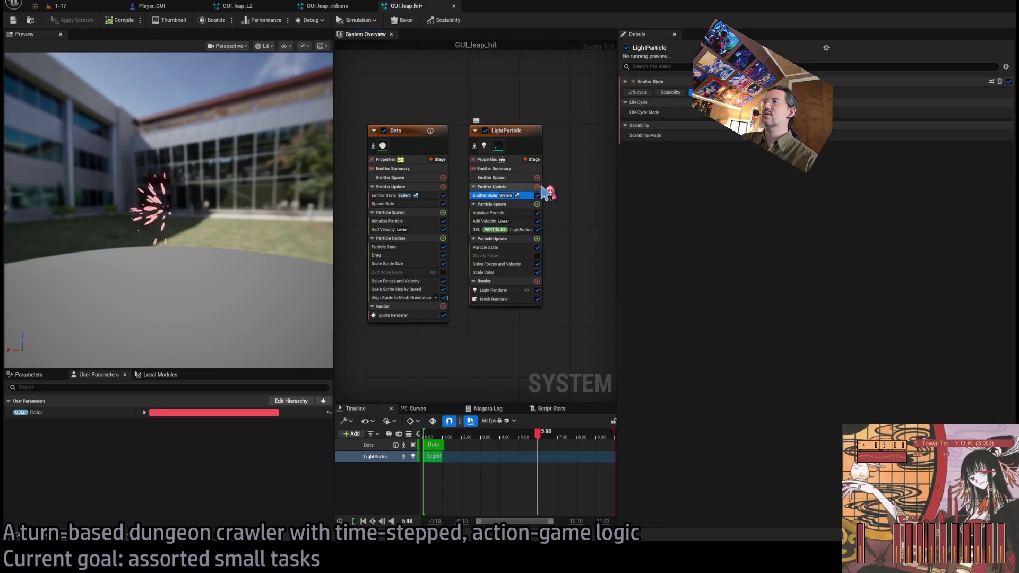
pyautogui.hotkey('ctrl', 'v')
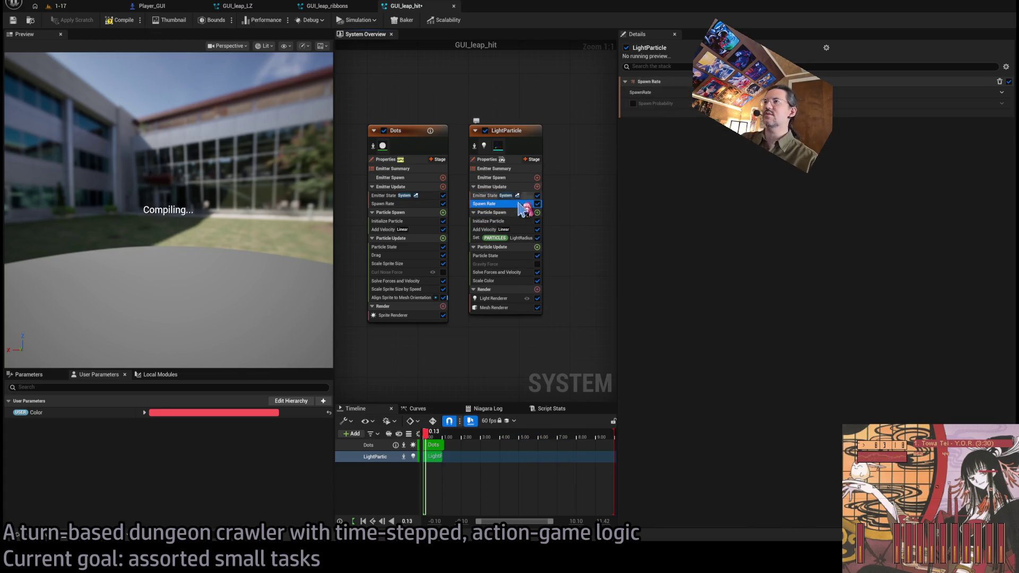
pyautogui.click(120, 20)
pyautogui.click(60, 6)
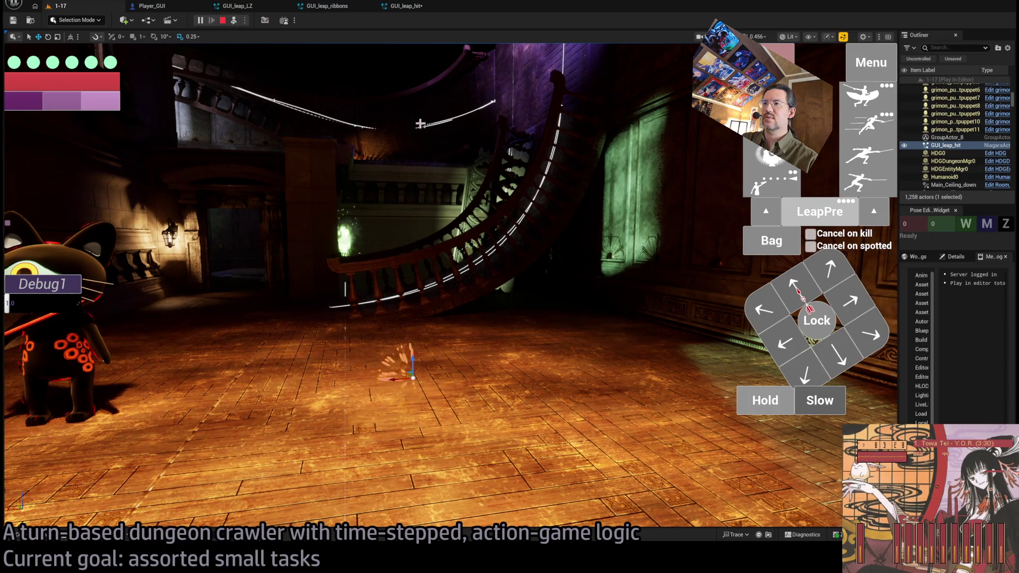
# - Inspect the Add Velocity module settings in the GUI_leap_hit effect
pyautogui.click(407, 7)
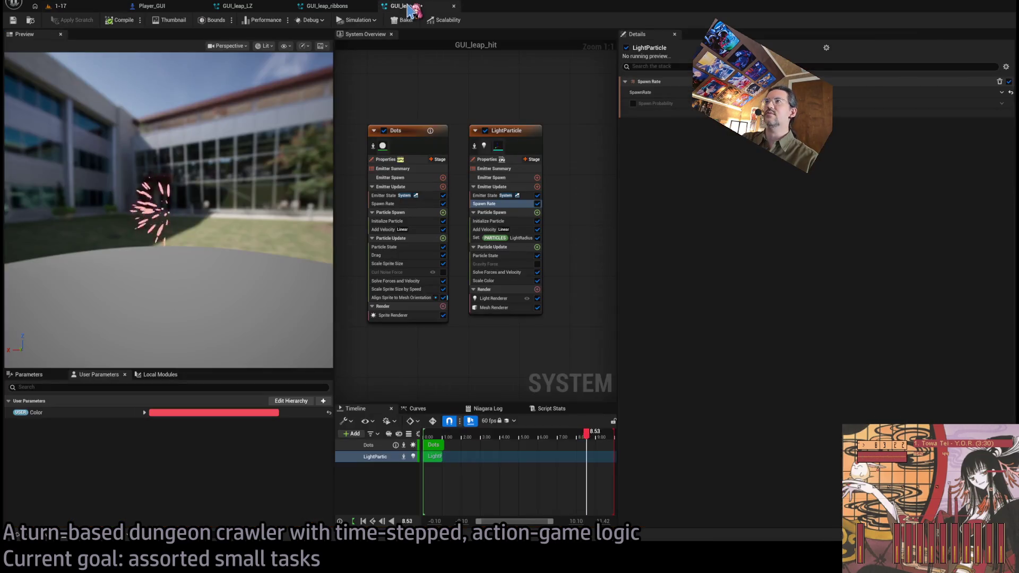
pyautogui.click(513, 229)
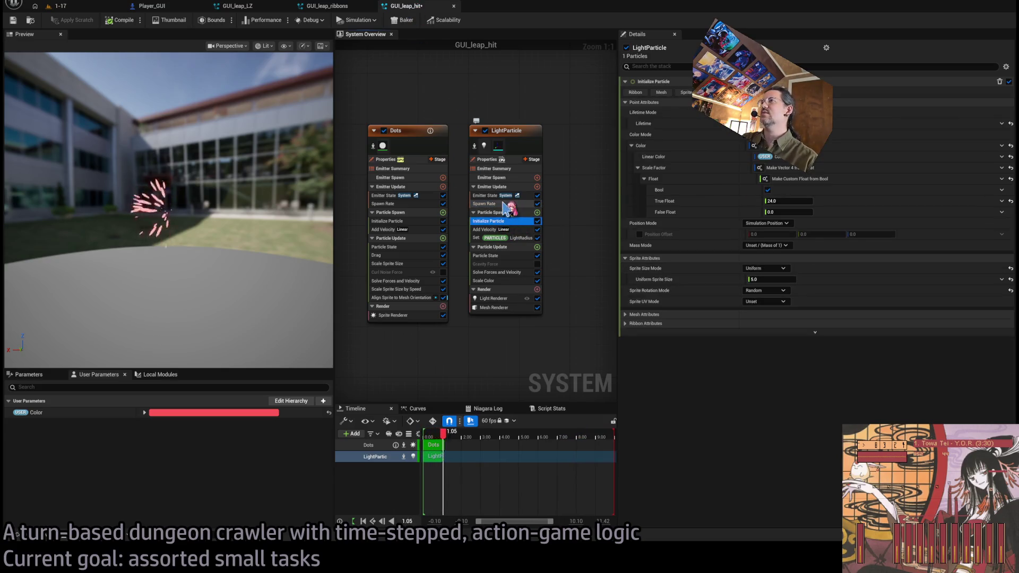
pyautogui.hotkey('ctrl', 'z')
pyautogui.click(514, 229)
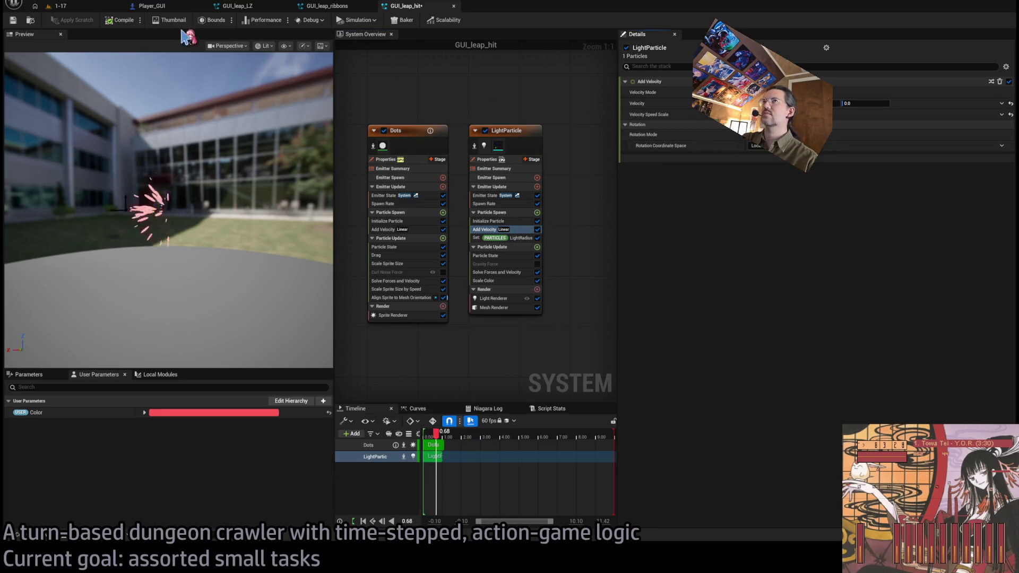
# - Recompile GUI_leap_hit and watch its hit burst in the running 1-17 level
pyautogui.click(127, 20)
pyautogui.click(80, 6)
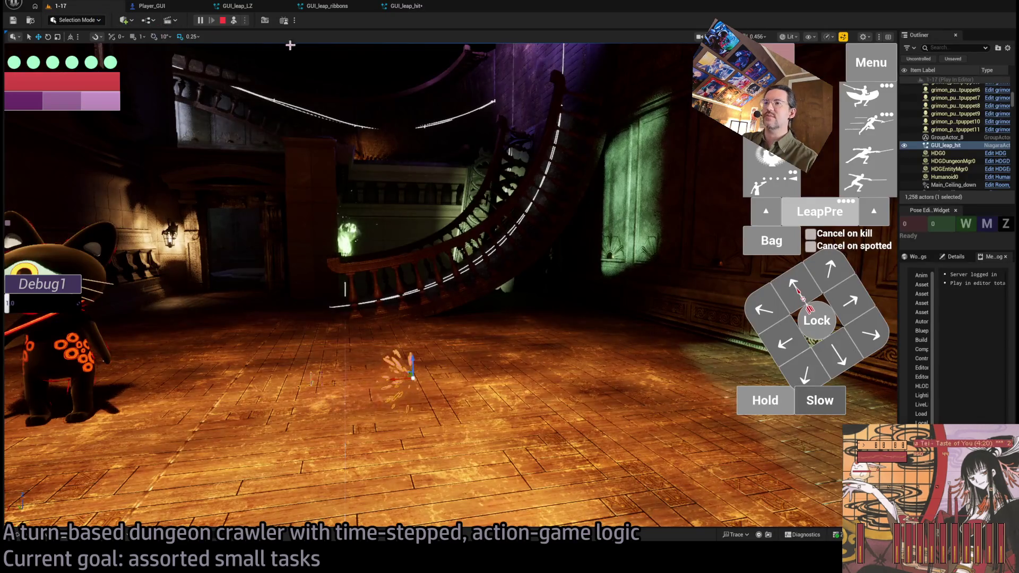
pyautogui.click(408, 6)
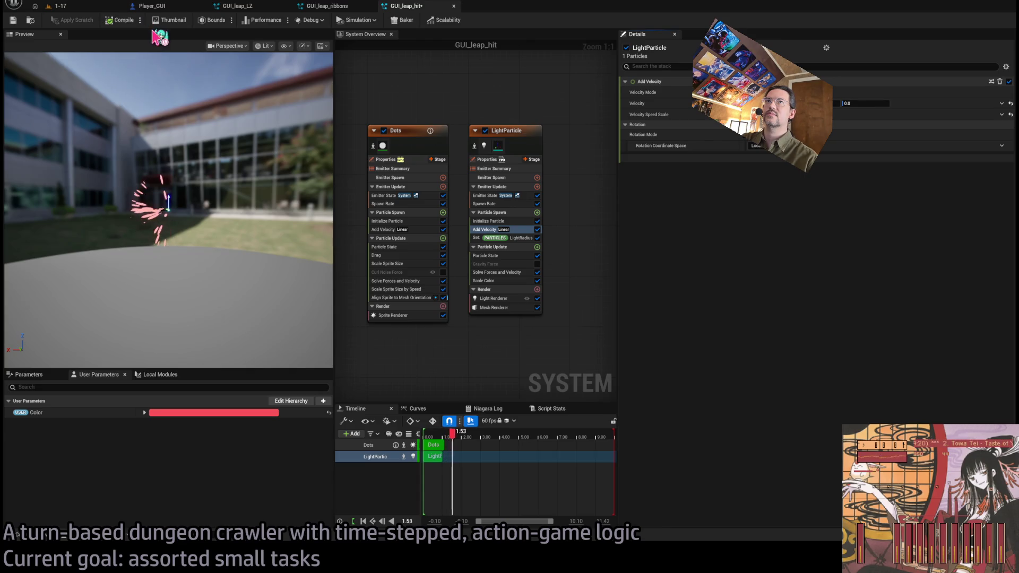
pyautogui.click(58, 5)
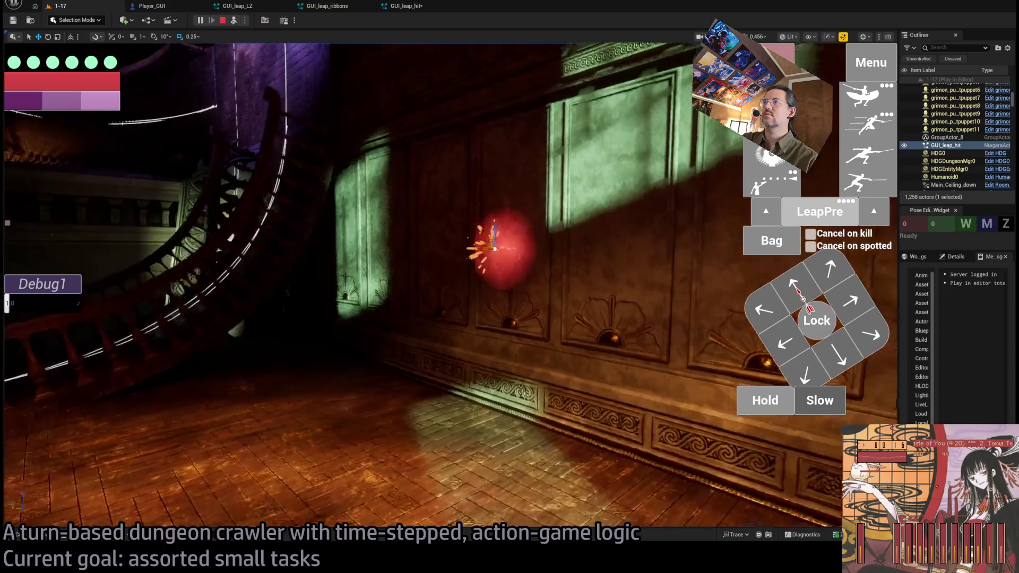
pyautogui.click(420, 6)
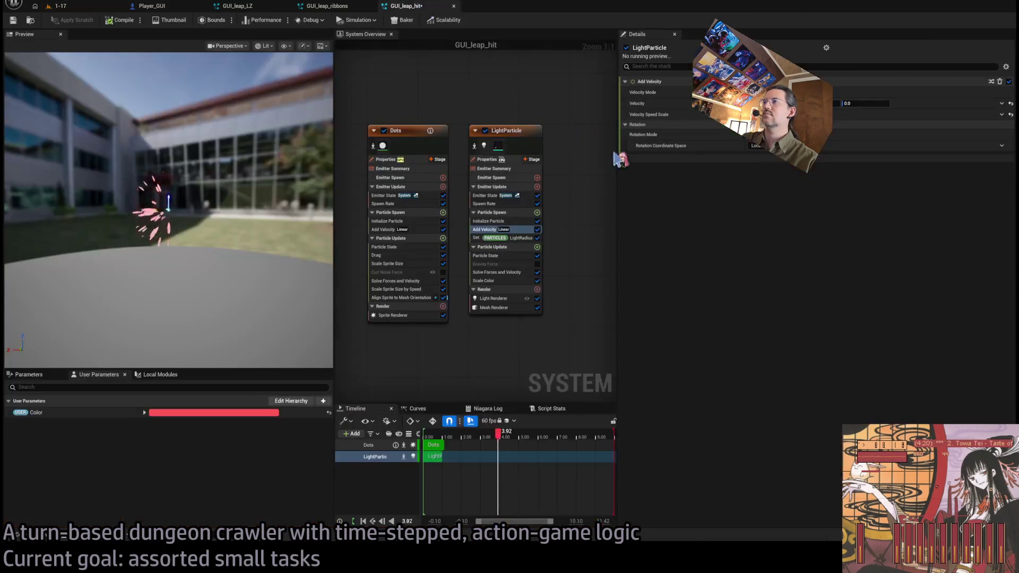
# - Review LightParticle's LightRadius, Particle State and Solve Forces and Velocity modules
pyautogui.click(519, 237)
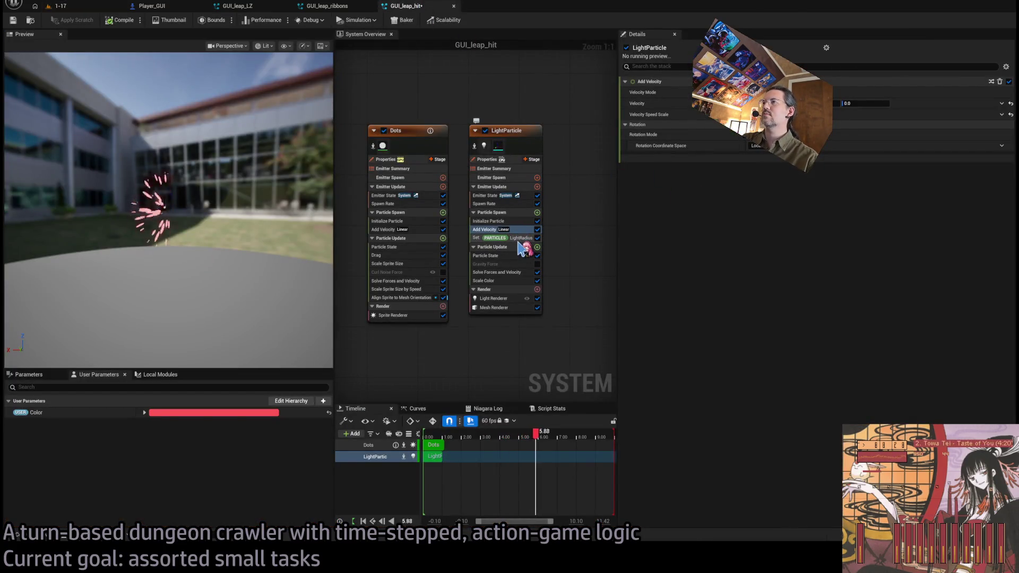
pyautogui.click(514, 257)
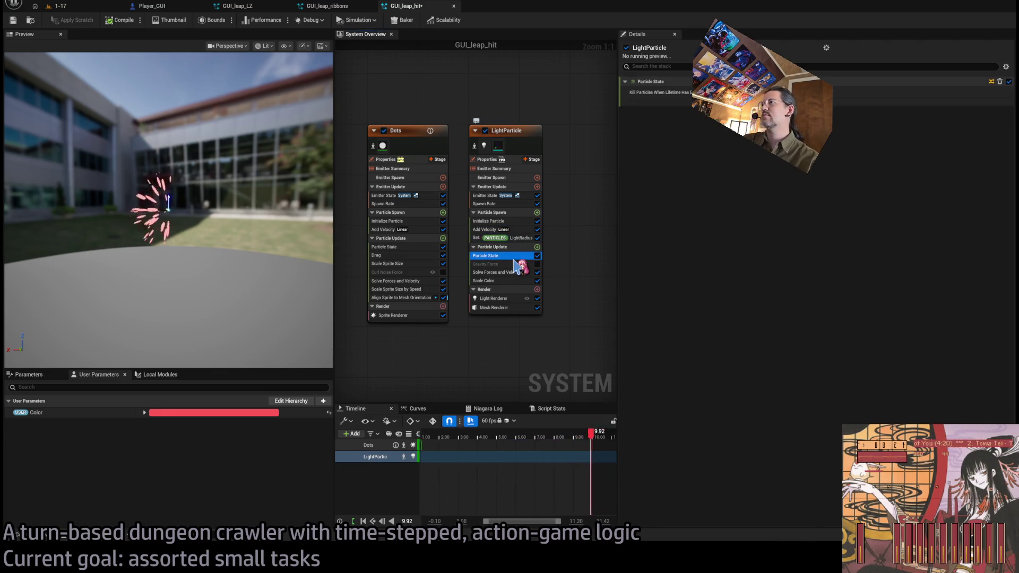
pyautogui.click(510, 273)
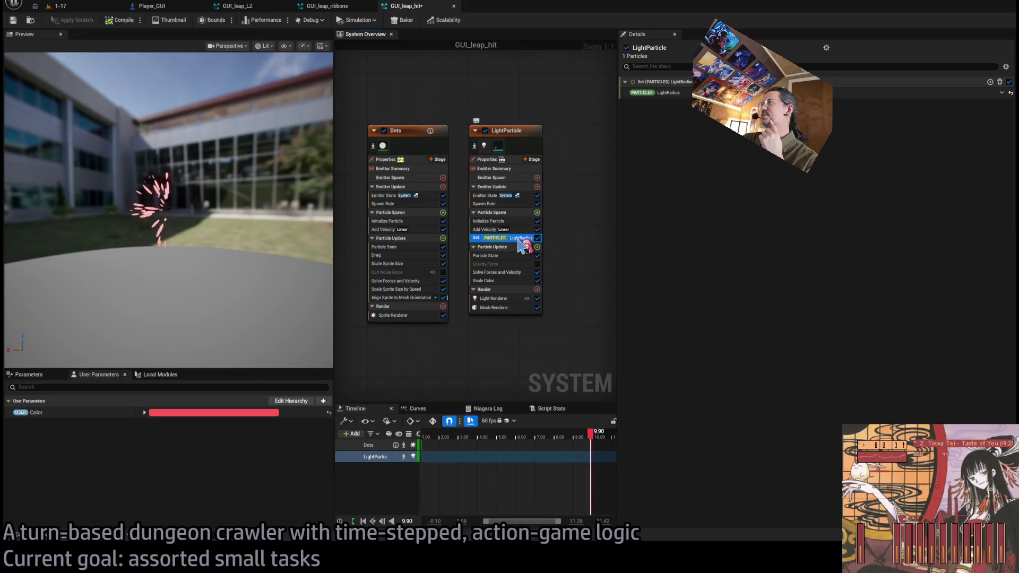
# - Replace the bool-driven 24.0 Initialize Particle scale factor with a plain 12.0 and test it in 1-17
pyautogui.click(499, 221)
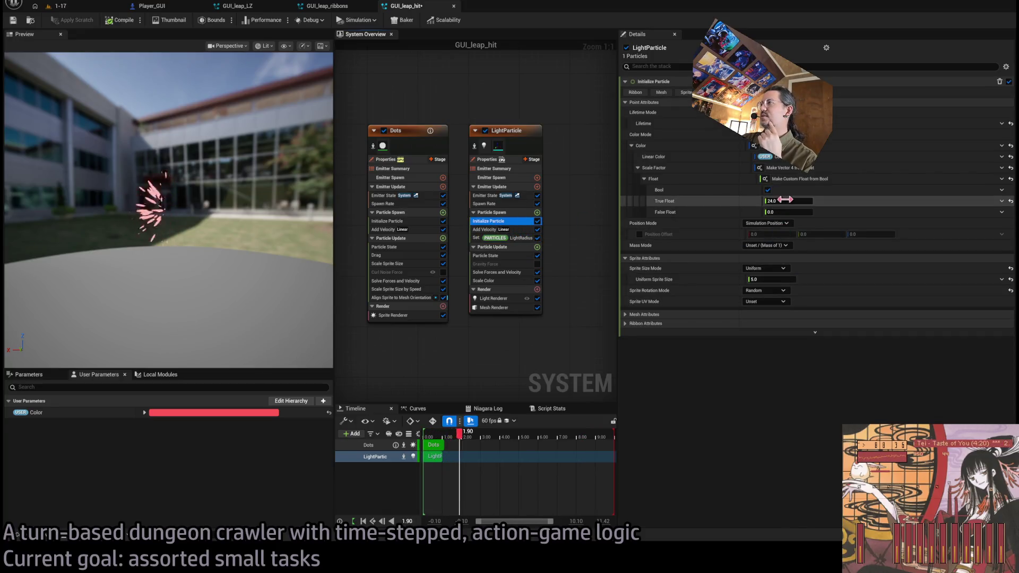
pyautogui.click(776, 202)
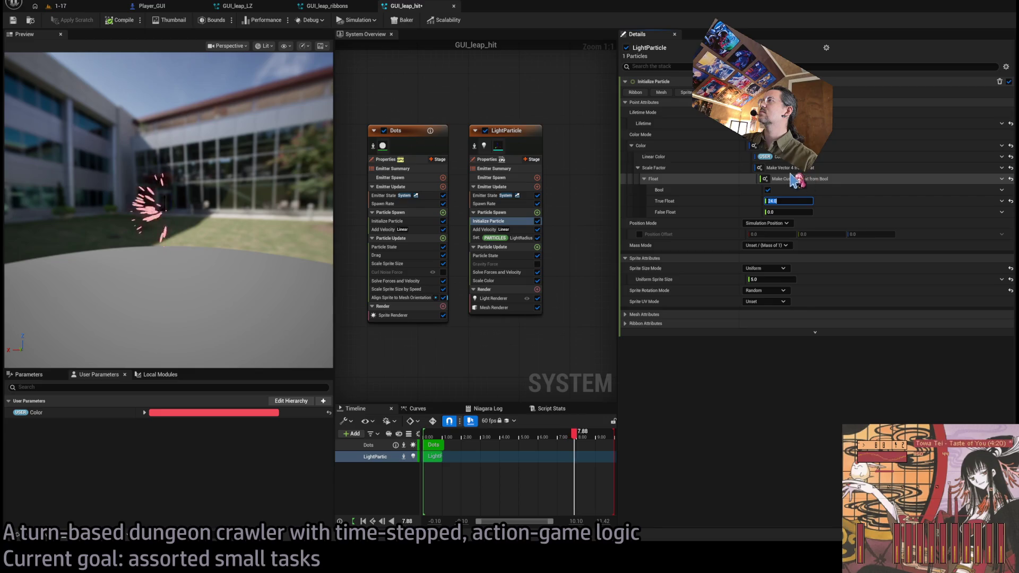
pyautogui.click(1011, 179)
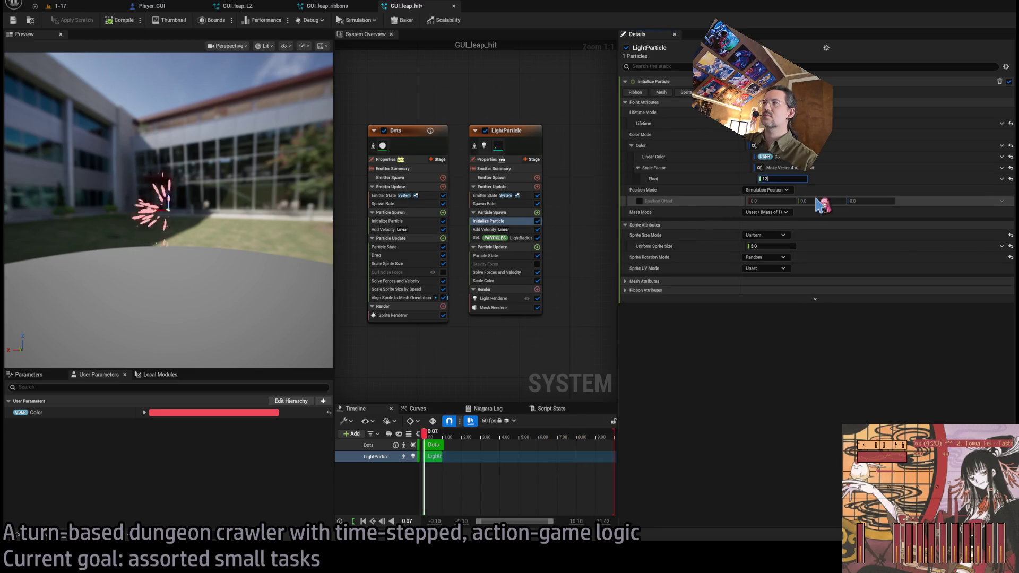
pyautogui.press('Return')
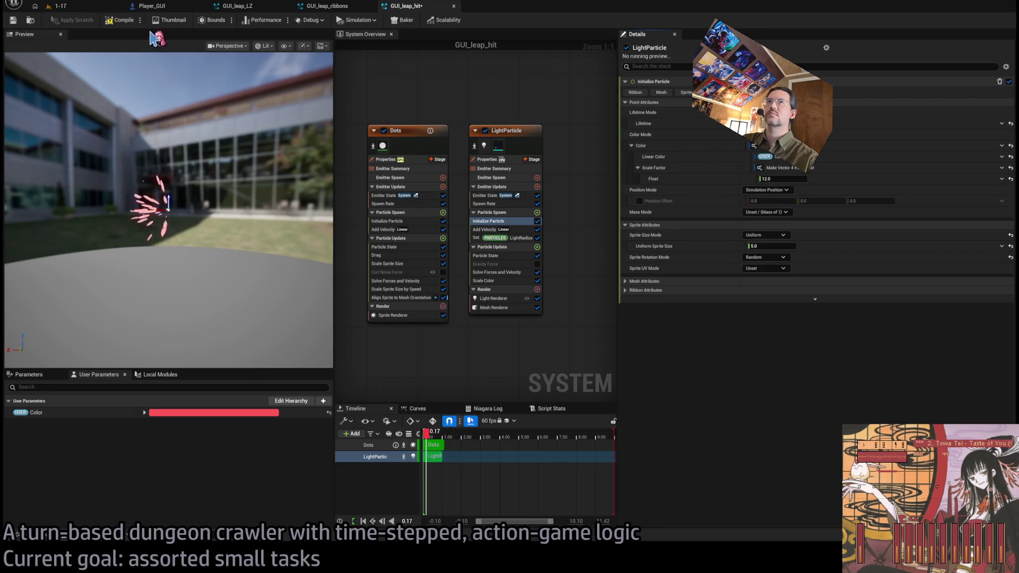
pyautogui.click(59, 6)
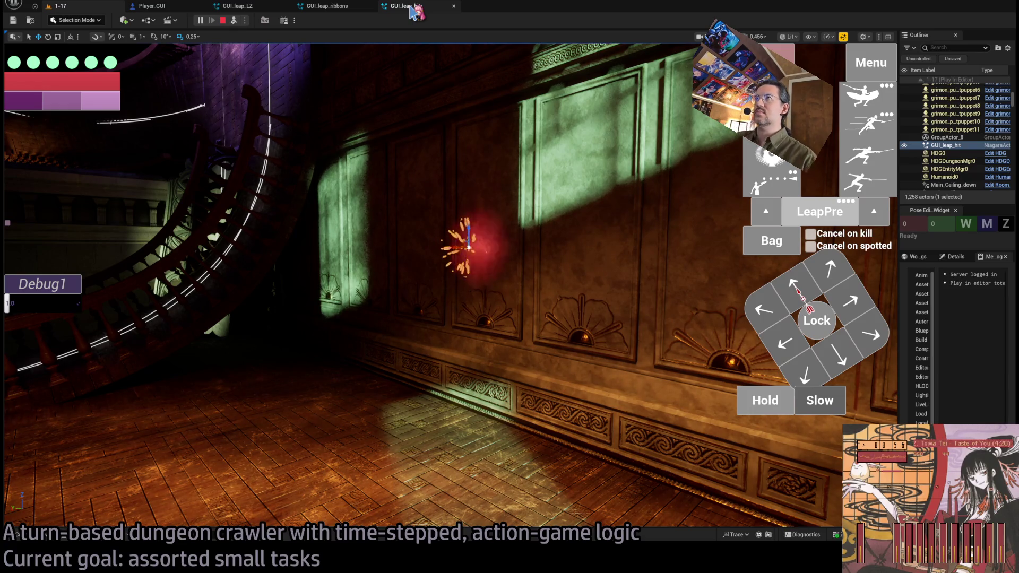
# - Review LightParticle's Spawn Rate and watch the effect in the running 1-17 level
pyautogui.click(411, 7)
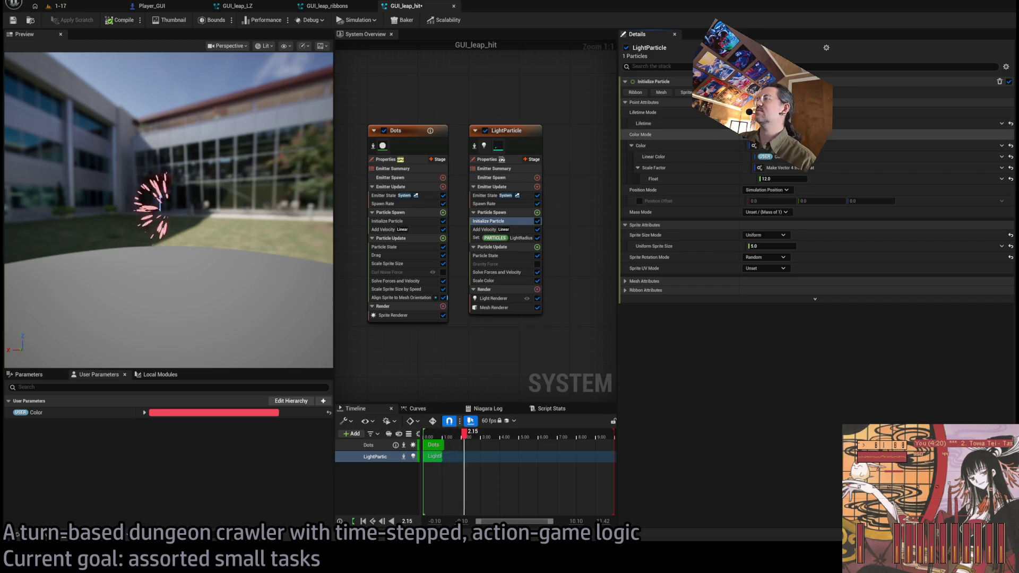
pyautogui.click(509, 205)
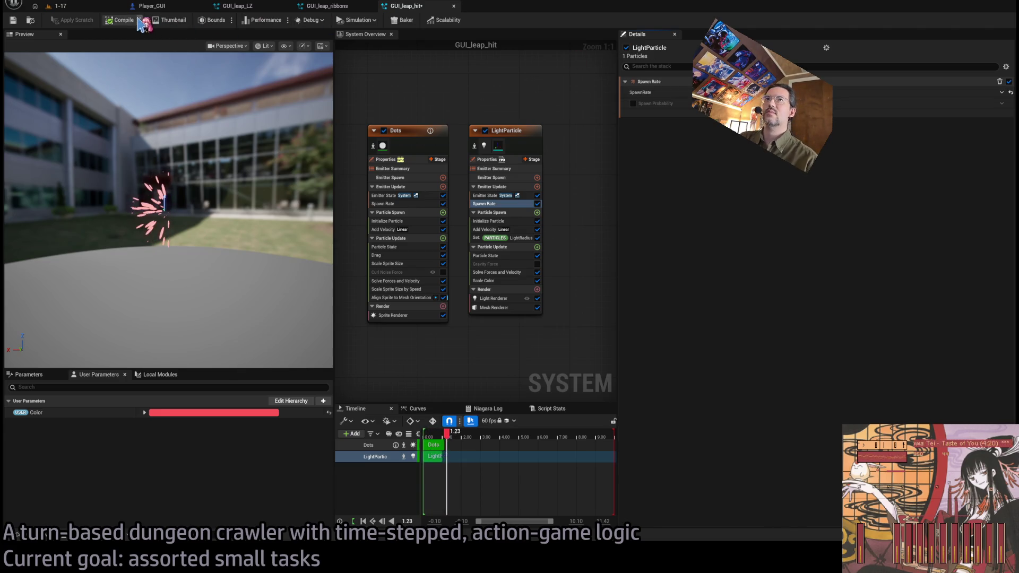
pyautogui.click(96, 7)
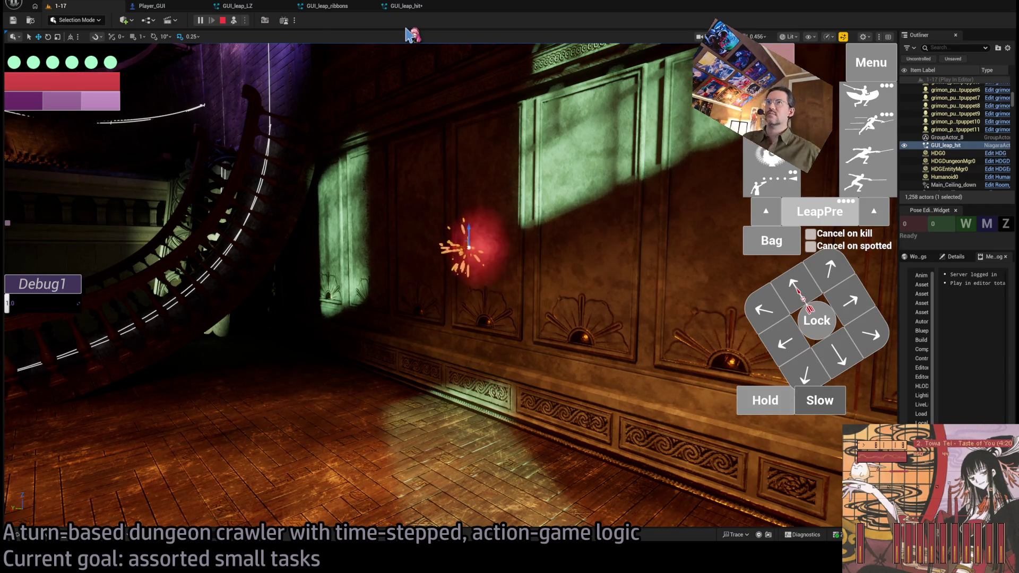
pyautogui.click(403, 6)
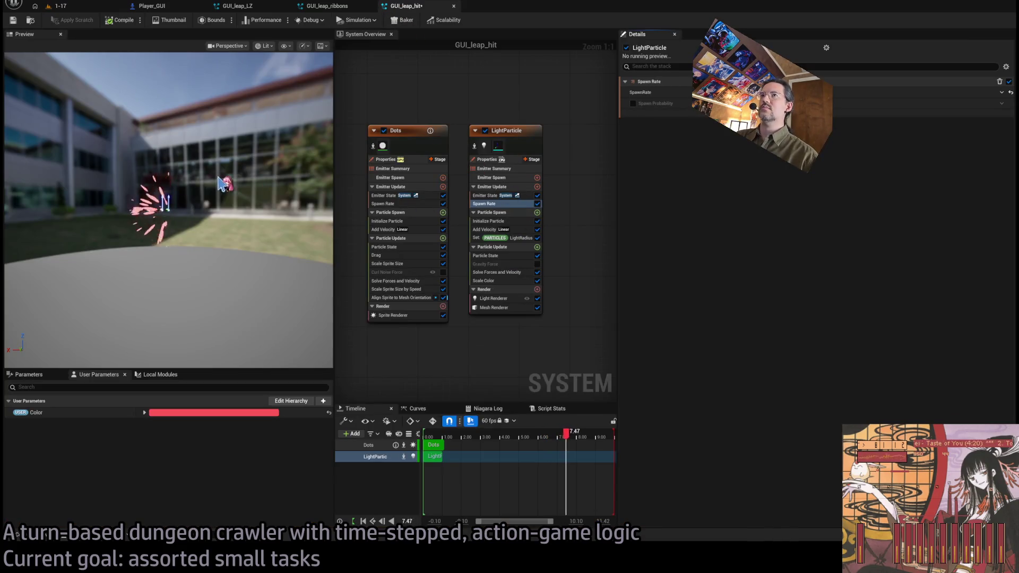
# - Check both emitters' Initialize Particle, recompile, then pause play and return to the game camera
pyautogui.click(512, 221)
pyautogui.click(430, 222)
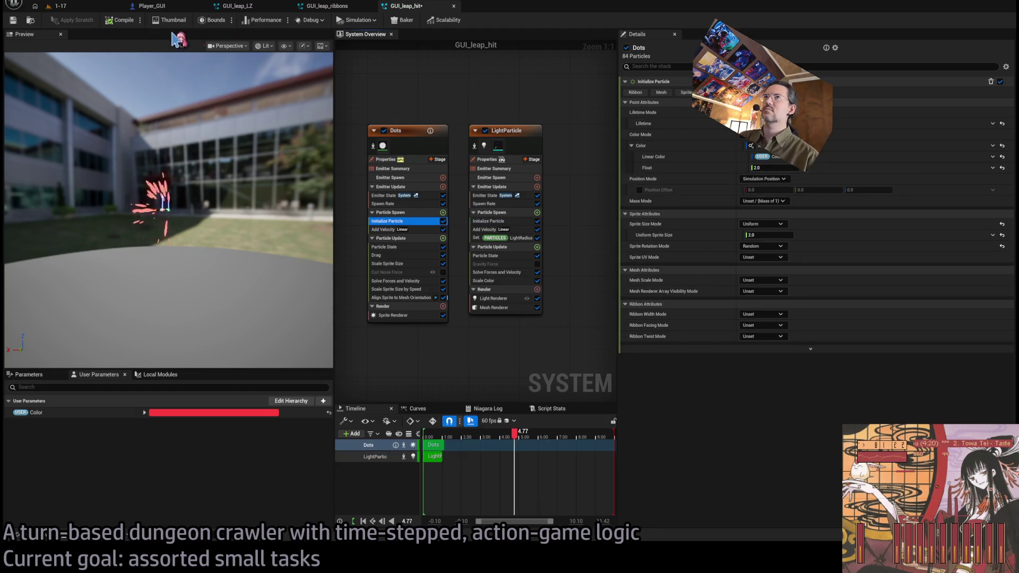
pyautogui.click(122, 19)
pyautogui.click(58, 6)
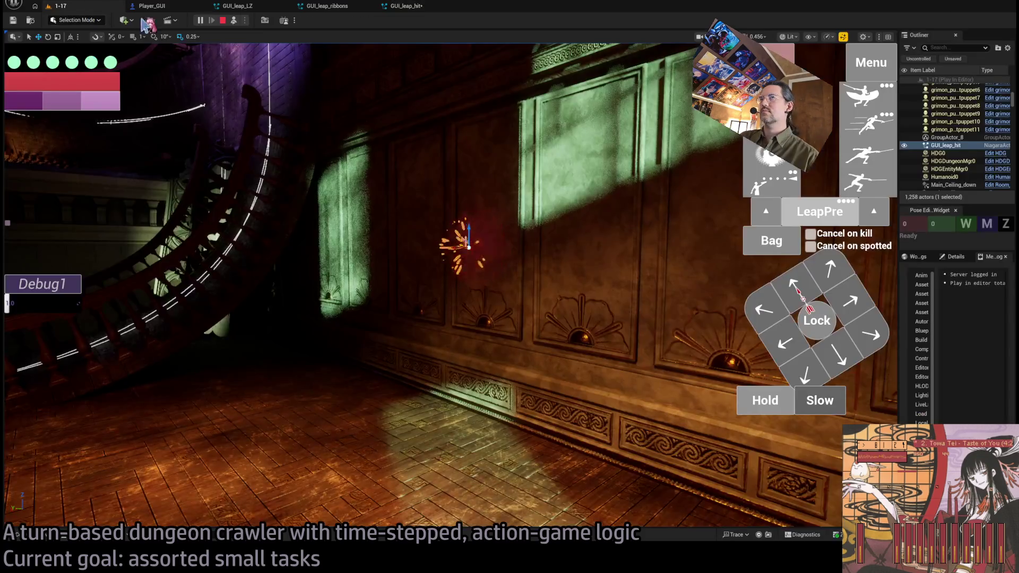
pyautogui.click(201, 22)
pyautogui.click(233, 21)
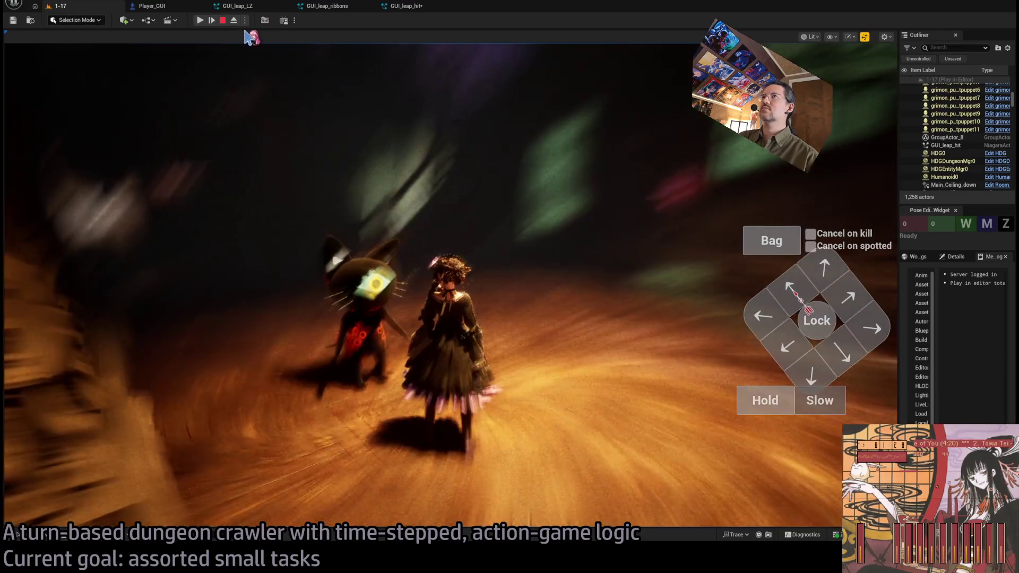
# - Resume and stop play, delete the GUI_leap_hit test actor, and go back to GUI_leap_hit
pyautogui.click(200, 21)
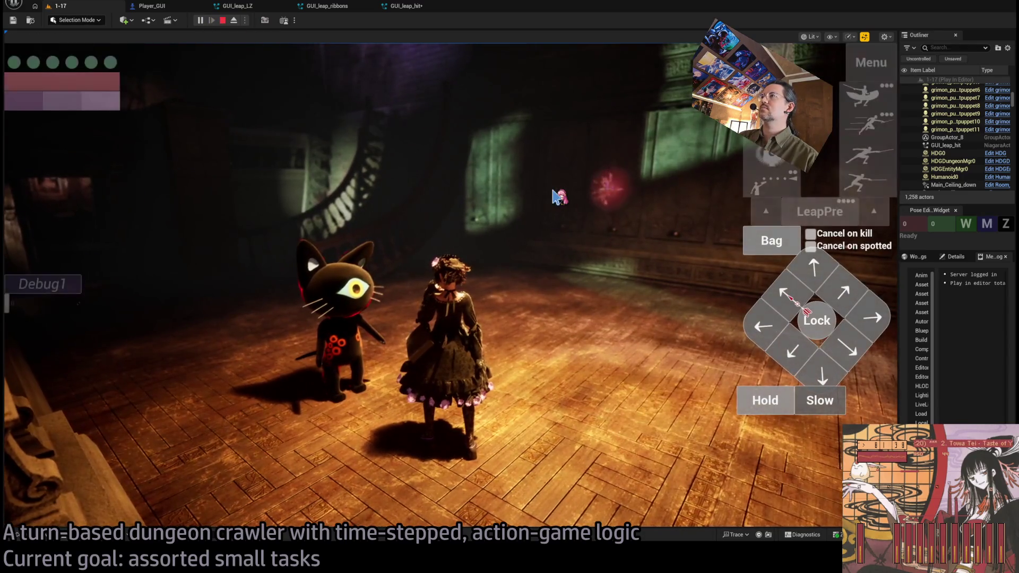
pyautogui.press('Escape')
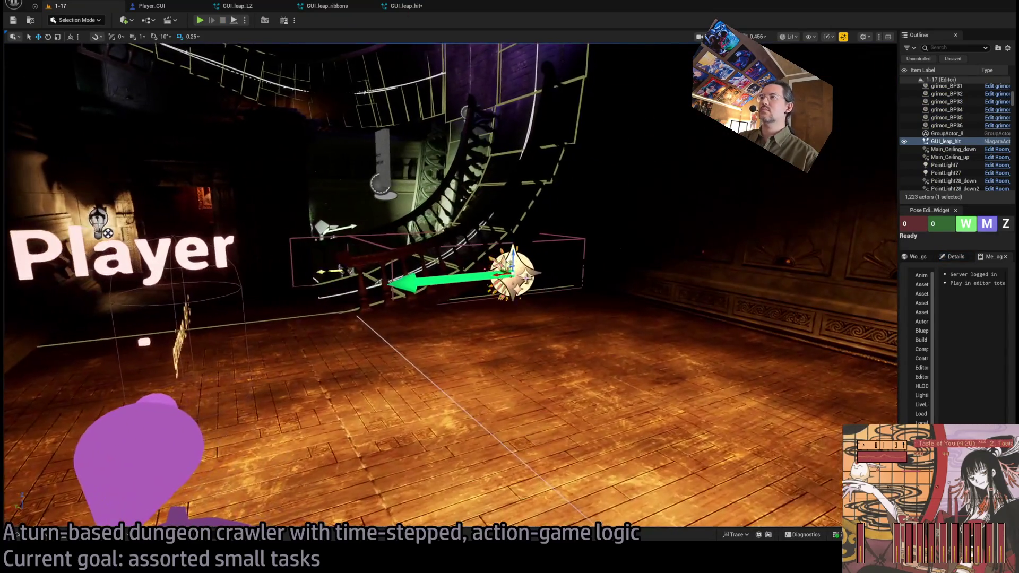
pyautogui.press('Delete')
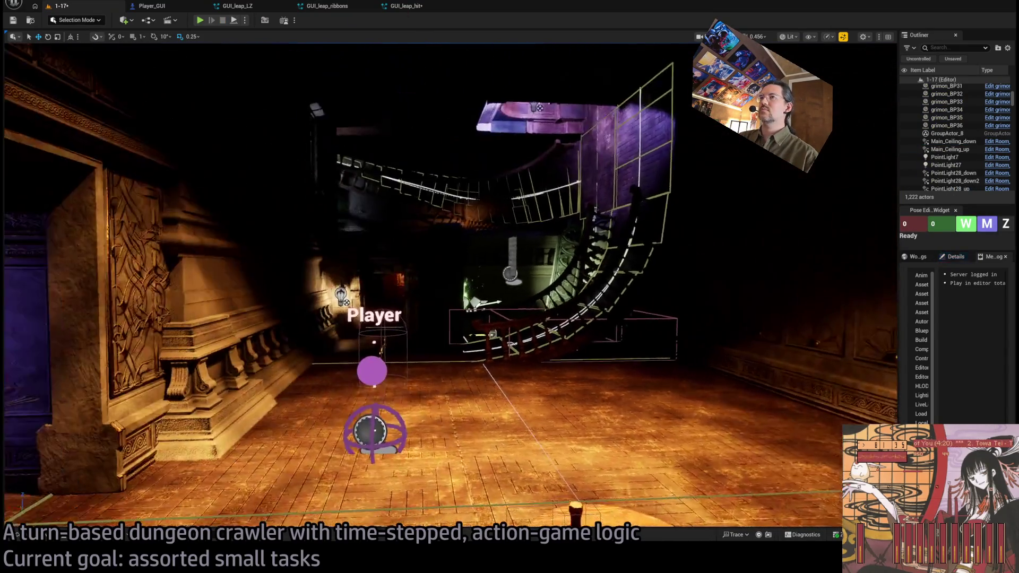
pyautogui.moveTo(297, 58); pyautogui.dragTo(310, 68)
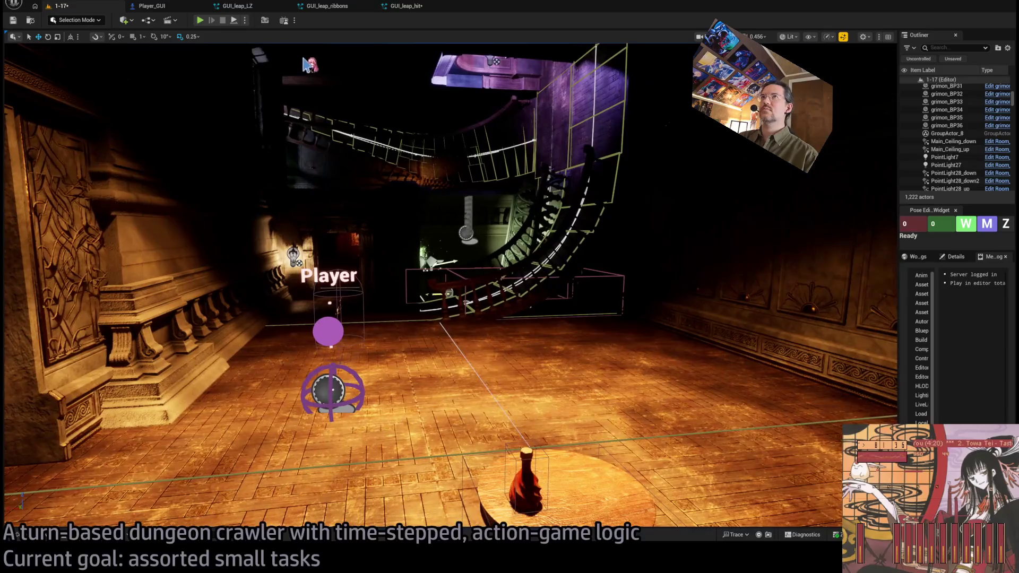
pyautogui.click(417, 6)
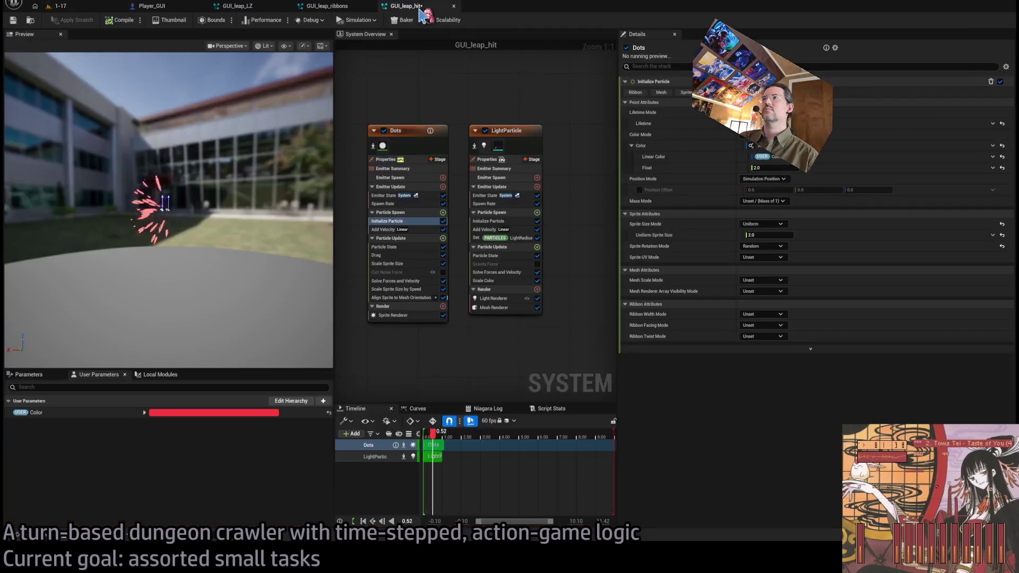
# - Pan and zoom Player_GUI's EventGraph to the Validate Leap Path and Set Leap Gizmo nodes
pyautogui.click(152, 6)
pyautogui.scroll(-3, 432, 171)
pyautogui.scroll(-5, 546, 230)
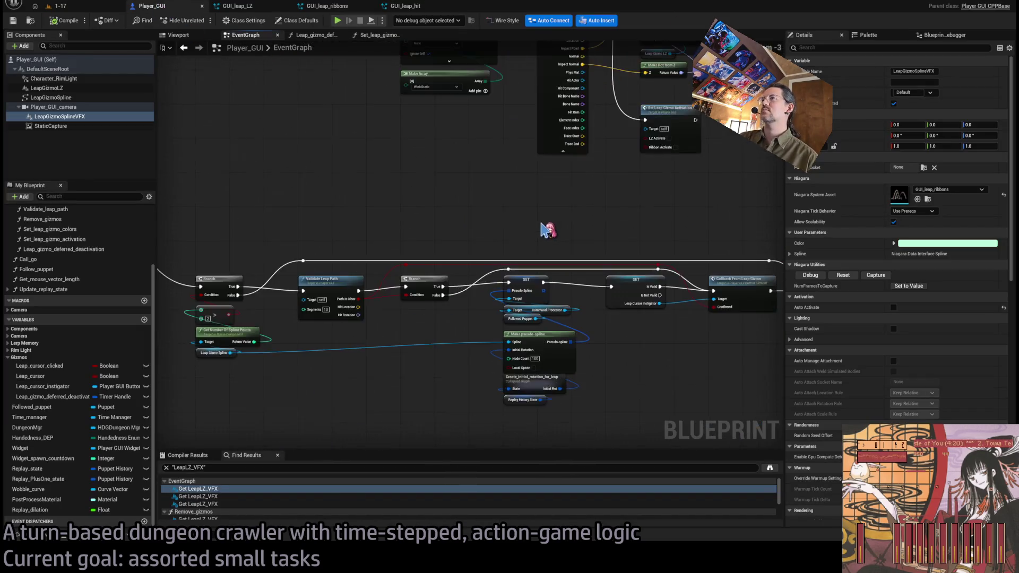
pyautogui.moveTo(417, 308); pyautogui.dragTo(604, 319)
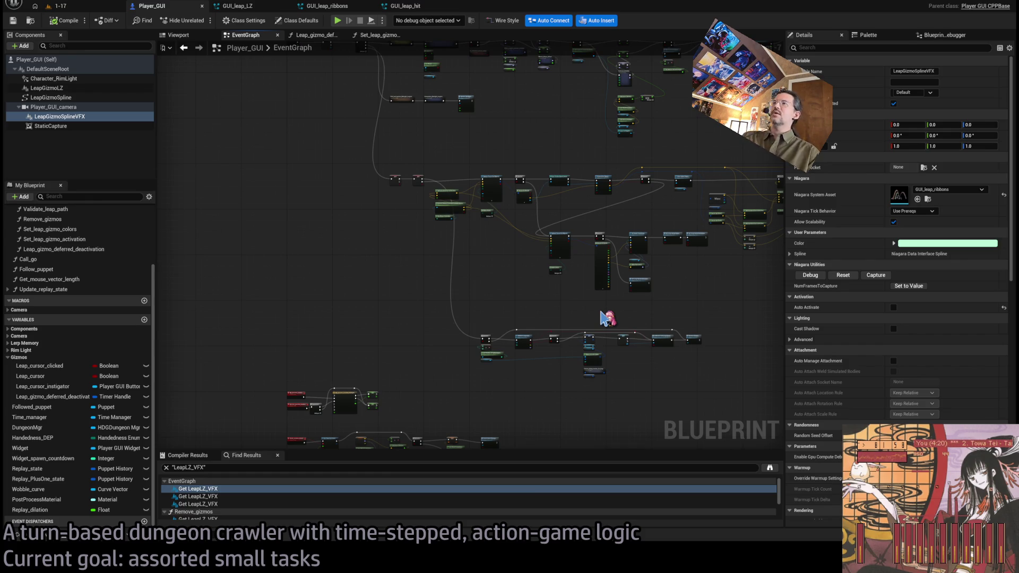
pyautogui.scroll(6, 708, 234)
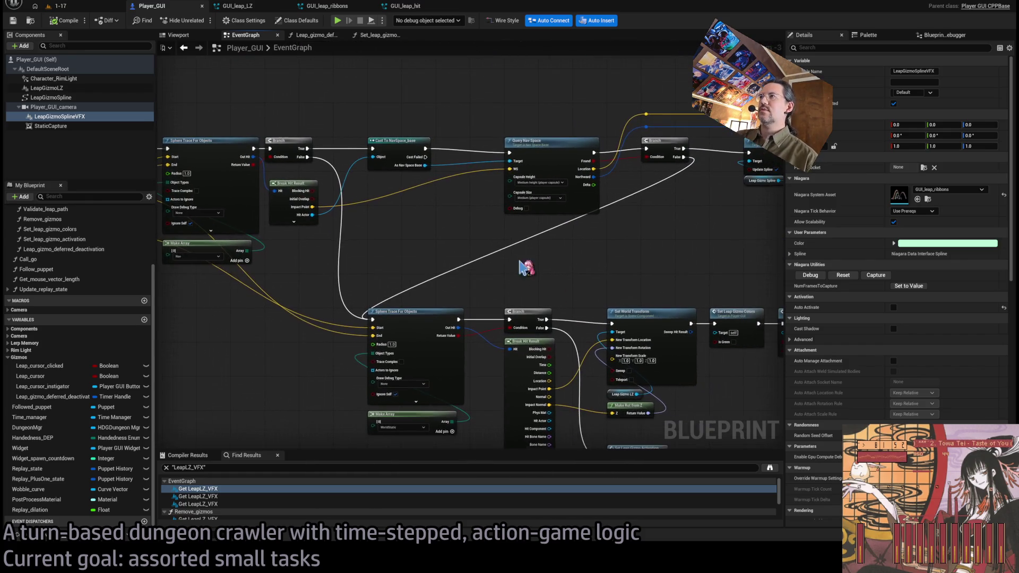
pyautogui.scroll(3, 276, 271)
pyautogui.moveTo(409, 310)
pyautogui.mouseDown()
pyautogui.moveTo(332, 308)
pyautogui.moveTo(488, 298)
pyautogui.moveTo(316, 291)
pyautogui.moveTo(335, 292)
pyautogui.moveTo(318, 246)
pyautogui.moveTo(342, 236)
pyautogui.moveTo(269, 246)
pyautogui.mouseUp()
pyautogui.scroll(-1, 332, 309)
pyautogui.scroll(1, 318, 245)
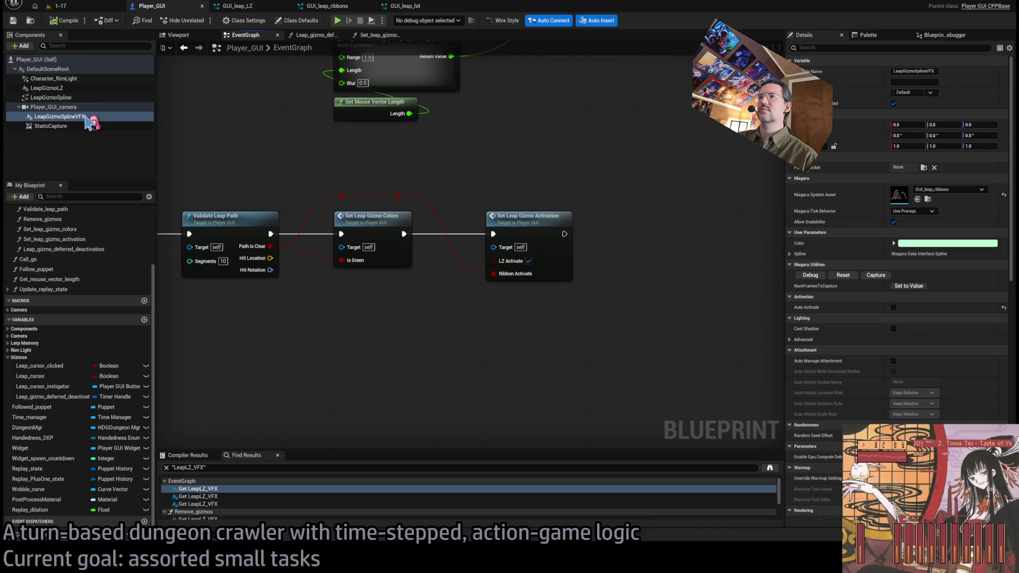
# - Add a Boolean input named Impact Activate to Set Leap Gizmo Activation
pyautogui.click(536, 220)
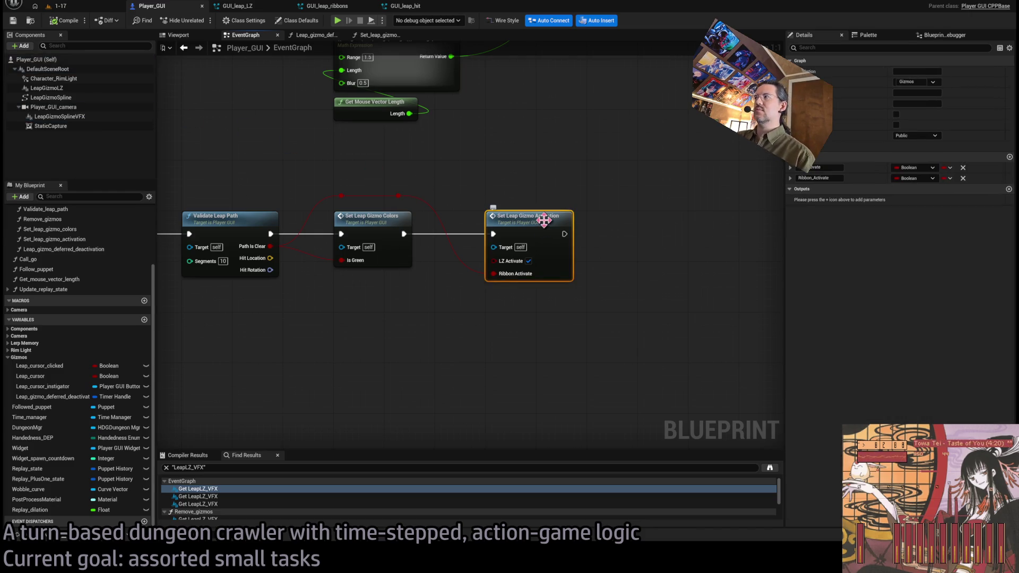
pyautogui.click(1009, 157)
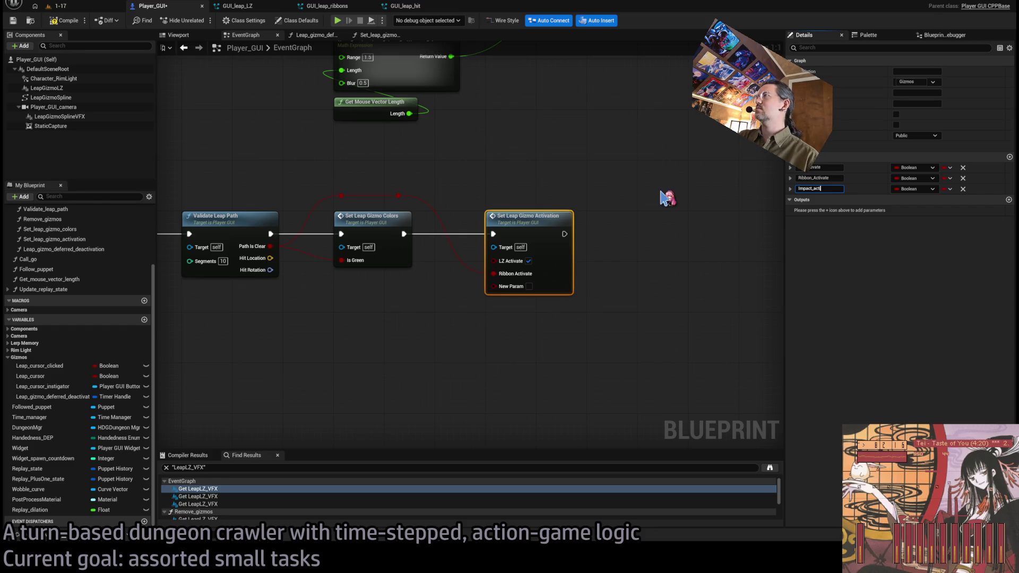
pyautogui.click(570, 190)
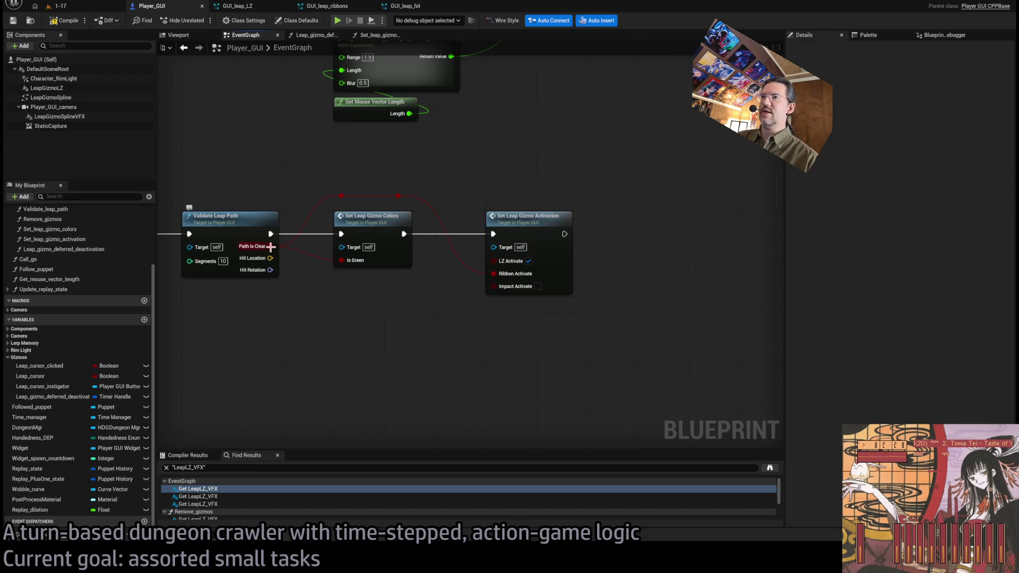
# - Insert a NOT node from the path-clear reroute and place it beside Impact Activate
pyautogui.moveTo(399, 197); pyautogui.dragTo(483, 335)
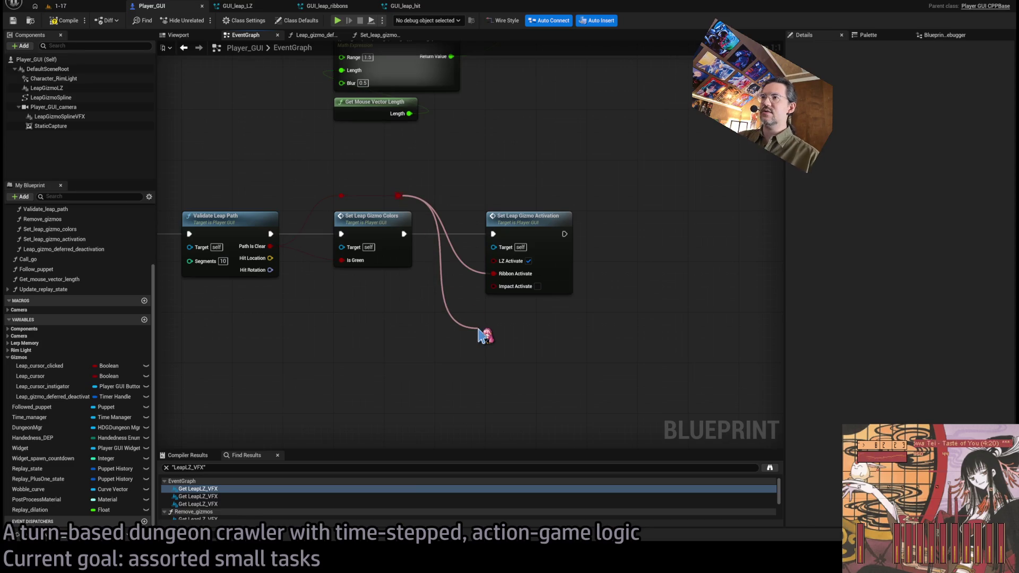
pyautogui.click(529, 373)
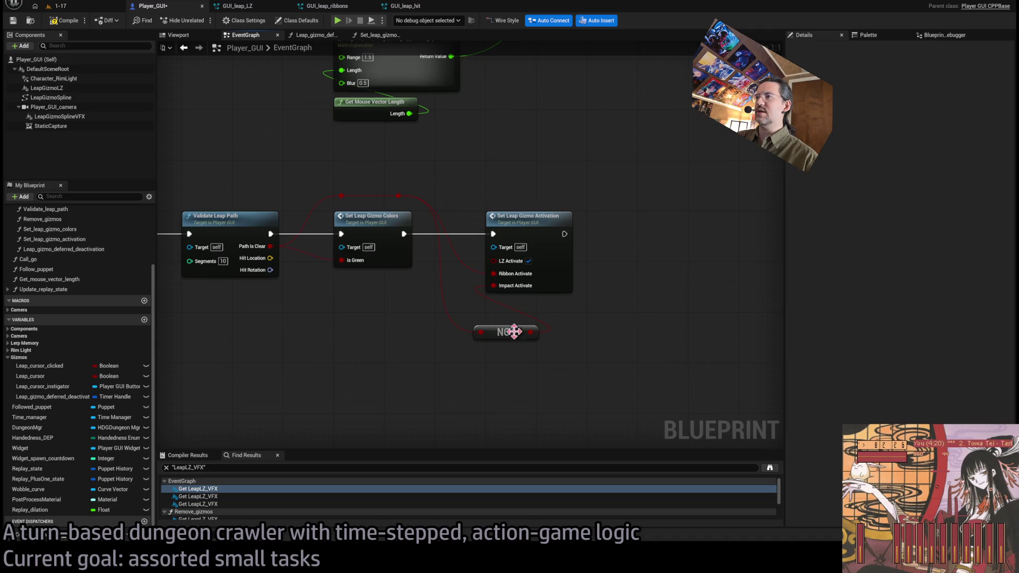
pyautogui.moveTo(505, 338); pyautogui.dragTo(518, 307)
pyautogui.click(515, 342)
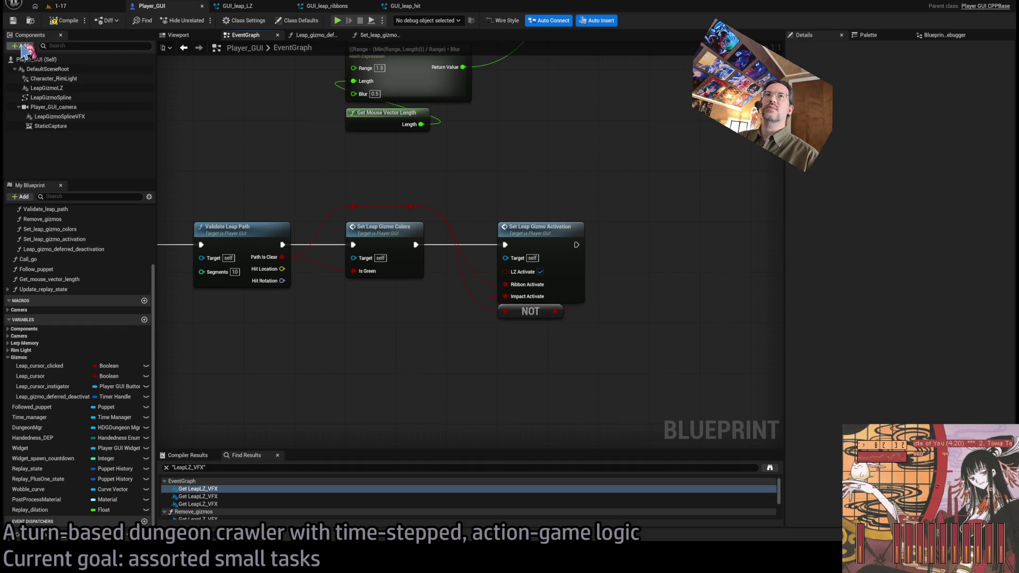
# - Duplicate LeapGizmoLZ as LeapGizmoImpact using GUI_leap_hit, then open Set_leap_gizmo_activation
pyautogui.click(46, 89)
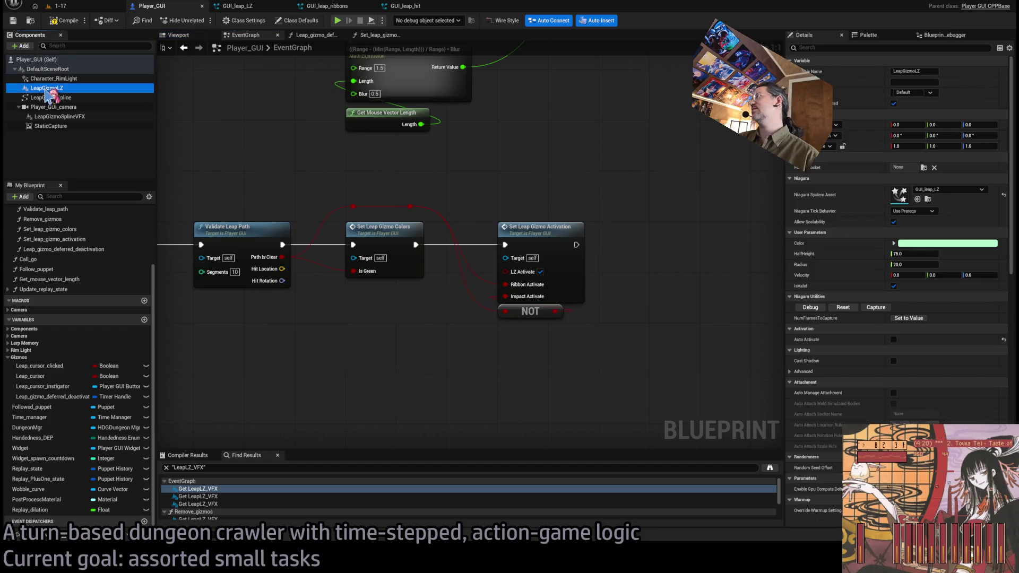
pyautogui.hotkey('ctrl', 'd')
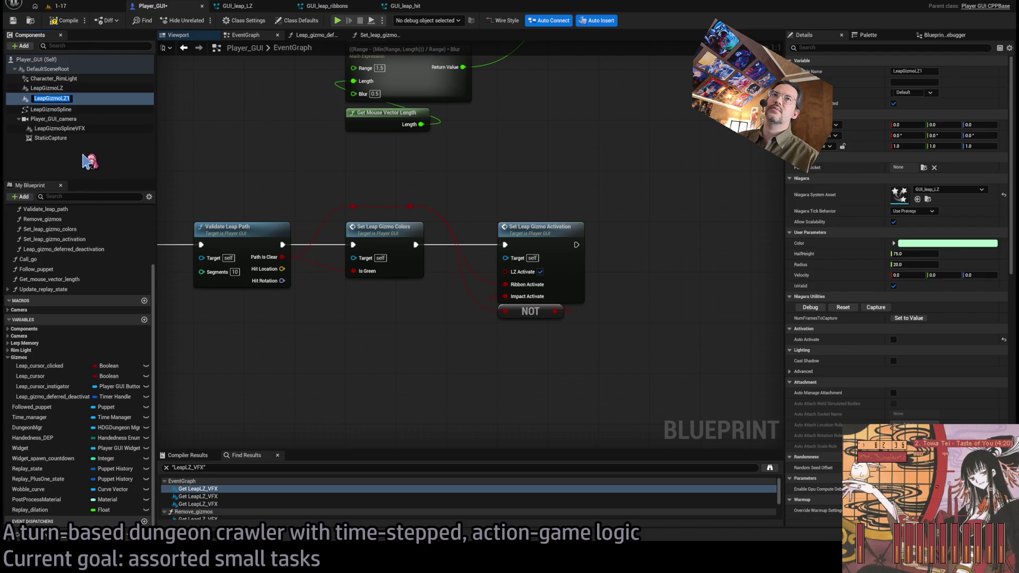
pyautogui.press('Return')
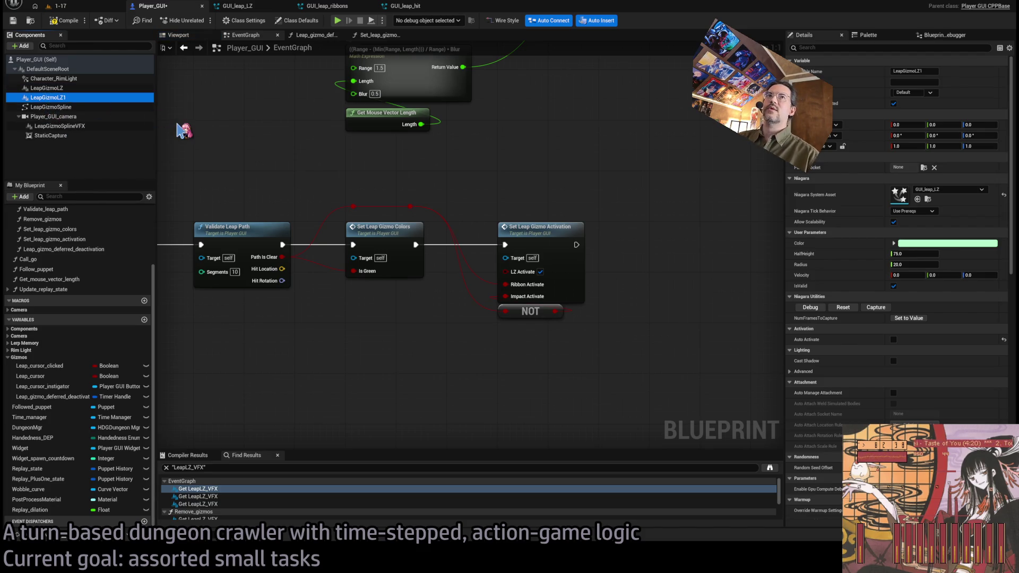
pyautogui.press('F2')
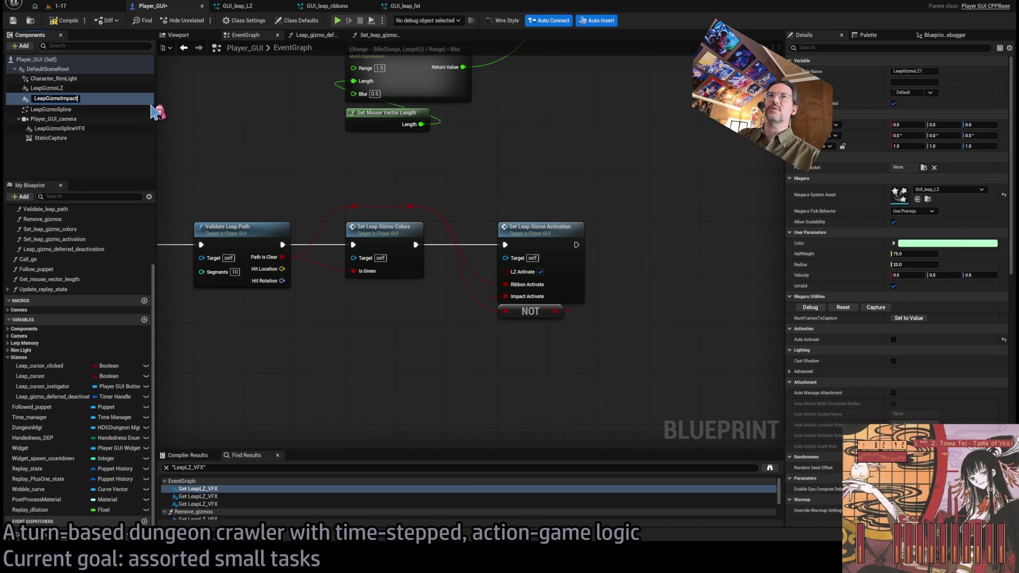
pyautogui.press('Return')
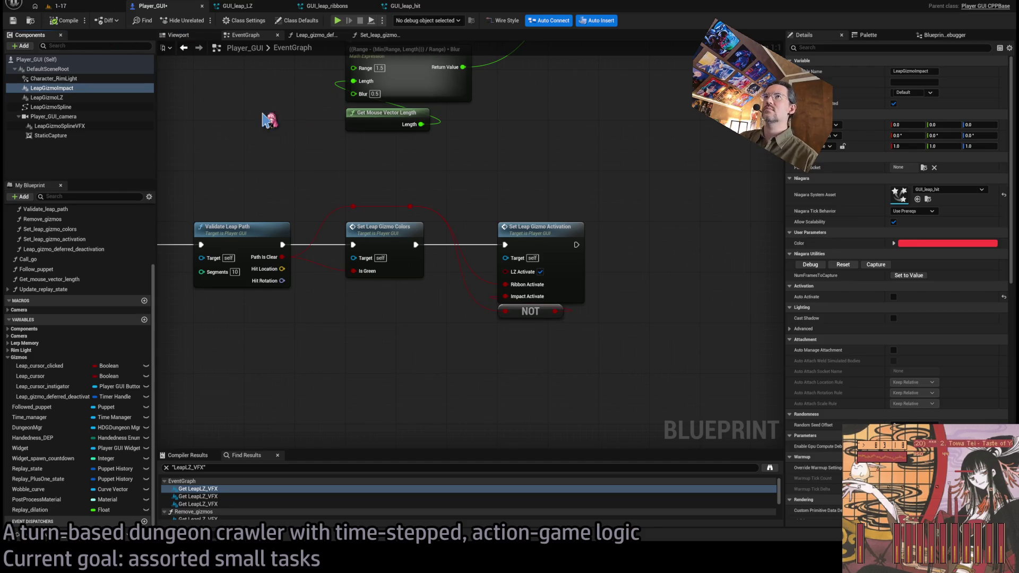
pyautogui.doubleClick(525, 245)
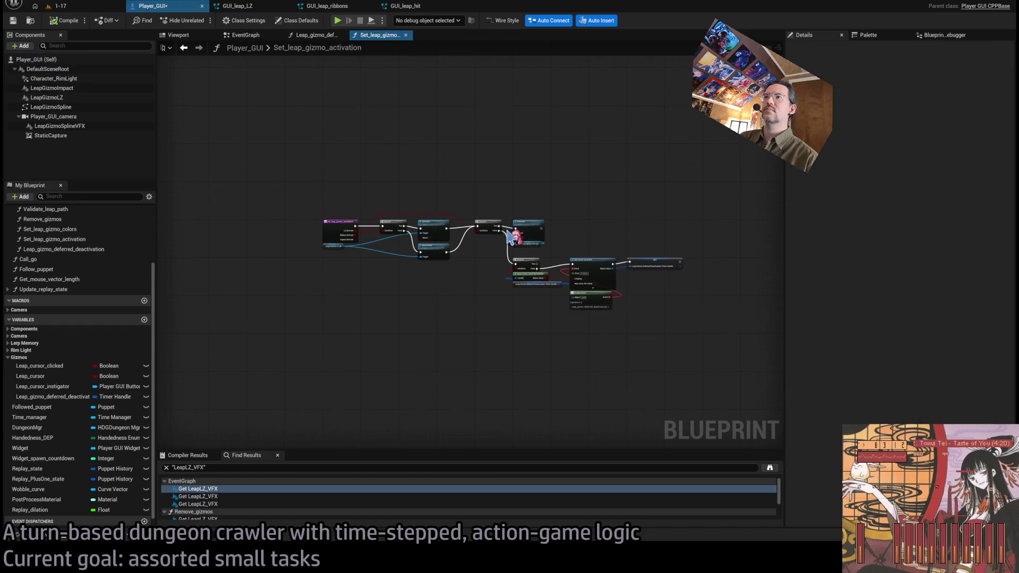
# - Insert a Sequence node between the function entry and the first Branch
pyautogui.scroll(-1, 466, 280)
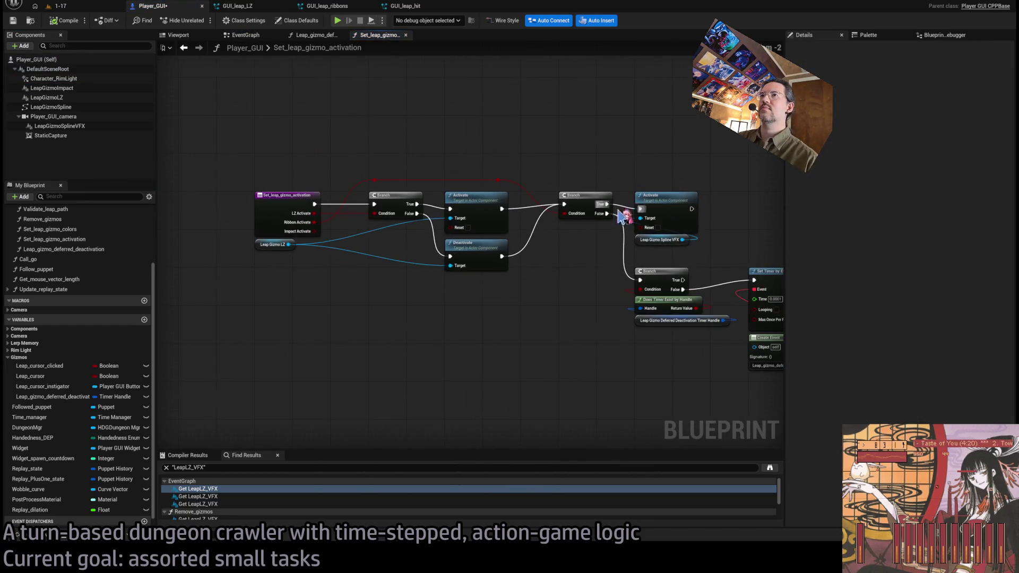
pyautogui.click(375, 335)
pyautogui.moveTo(387, 336); pyautogui.dragTo(387, 302)
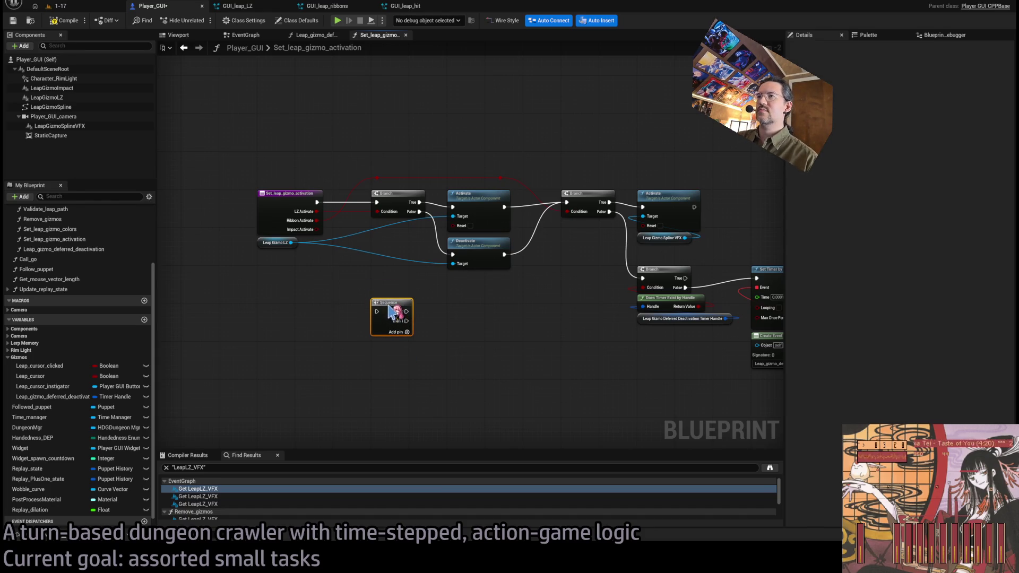
pyautogui.moveTo(317, 202)
pyautogui.mouseDown()
pyautogui.moveTo(377, 311)
pyautogui.moveTo(377, 202)
pyautogui.mouseUp()
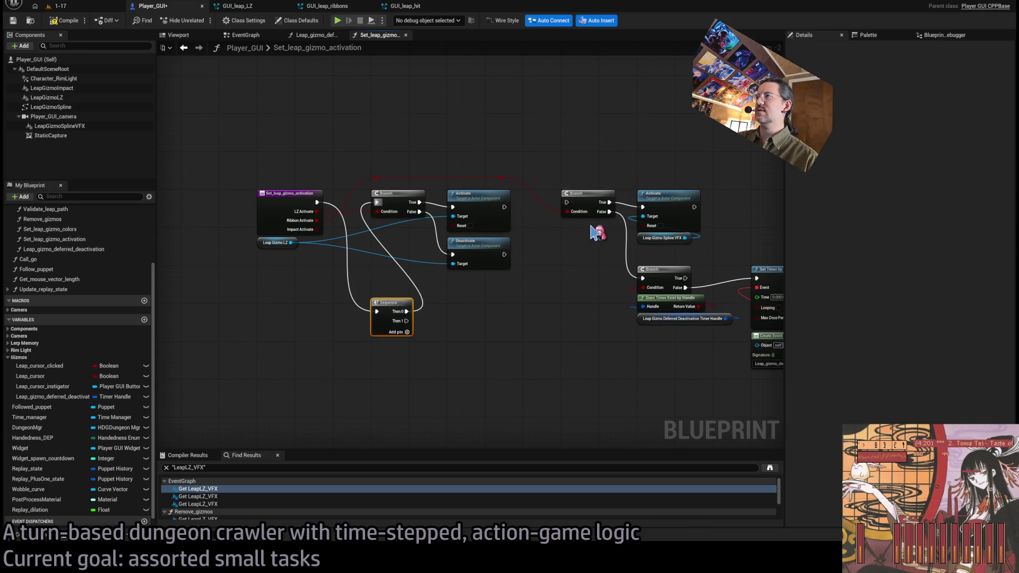
# - Shift the Branch, Activate and Deactivate node groups right and line up the Sequence
pyautogui.scroll(-1, 590, 227)
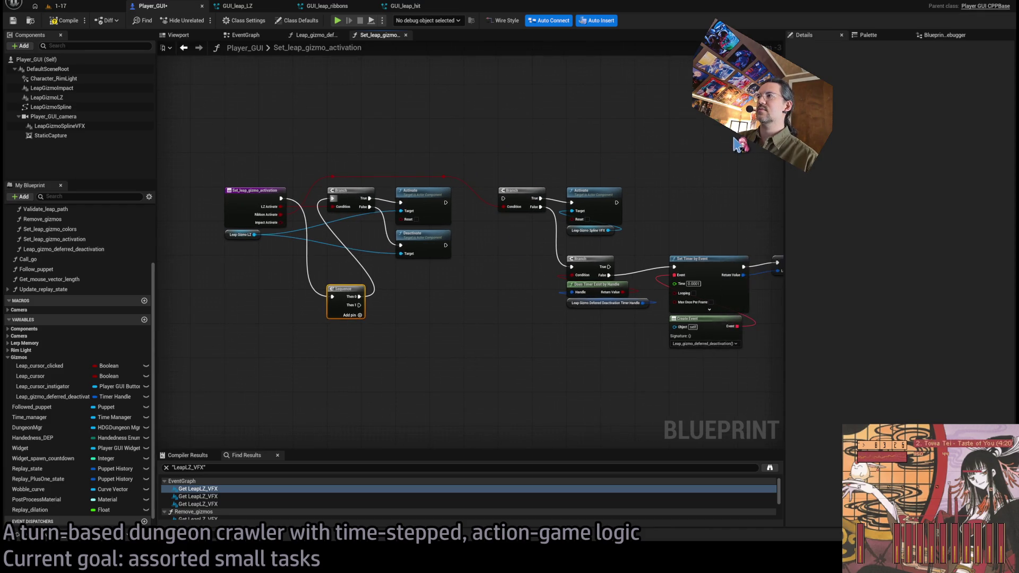
pyautogui.scroll(-1, 727, 159)
pyautogui.moveTo(683, 143)
pyautogui.mouseDown()
pyautogui.moveTo(432, 327)
pyautogui.moveTo(438, 333)
pyautogui.mouseUp()
pyautogui.moveTo(383, 135)
pyautogui.mouseDown()
pyautogui.moveTo(351, 191)
pyautogui.moveTo(356, 202)
pyautogui.moveTo(422, 190)
pyautogui.mouseUp()
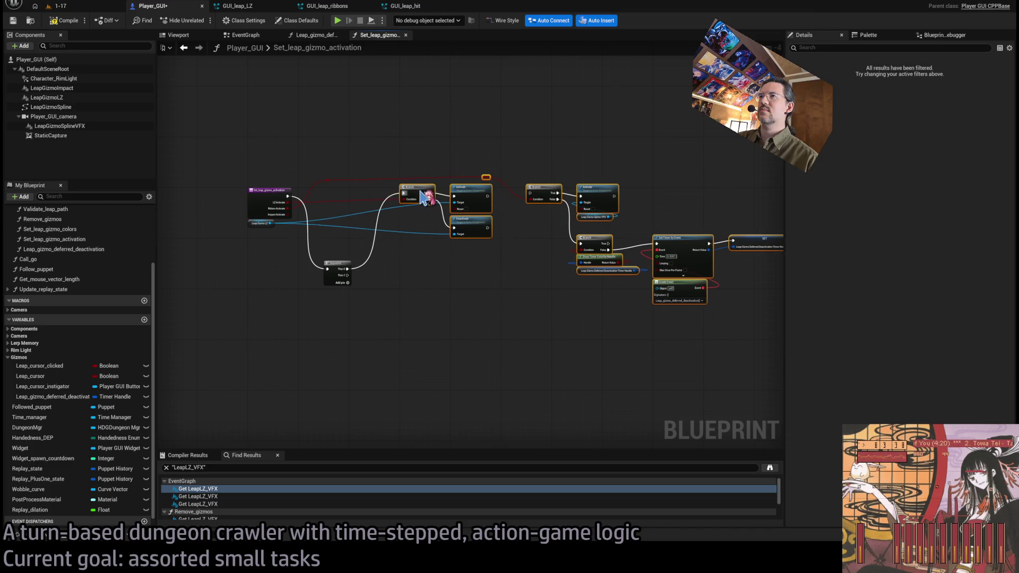
pyautogui.click(338, 265)
pyautogui.moveTo(339, 265); pyautogui.dragTo(341, 202)
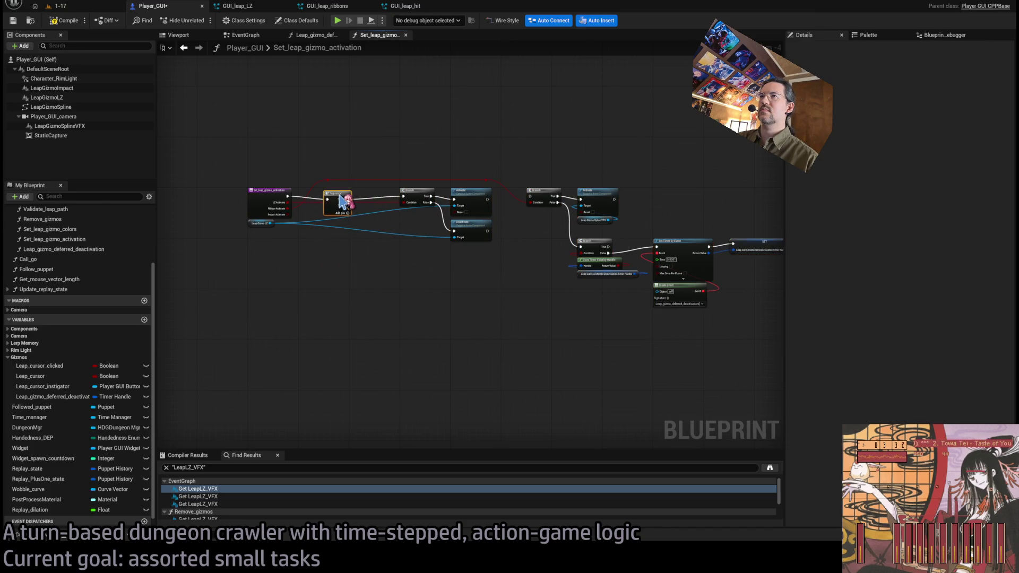
# - Move the ribbon Branch node group down and left to open space
pyautogui.scroll(1, 527, 216)
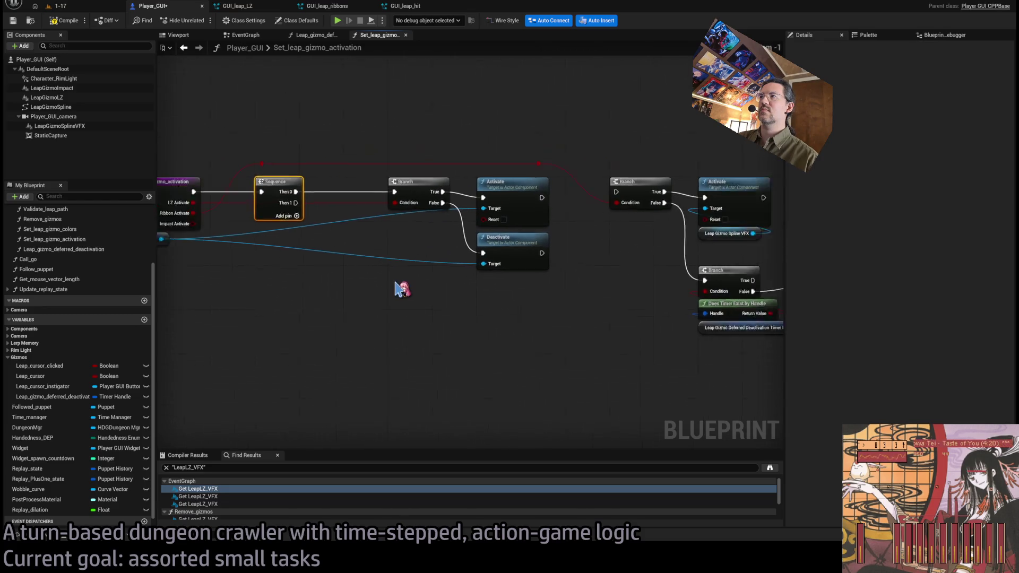
pyautogui.moveTo(265, 168); pyautogui.dragTo(481, 188)
pyautogui.scroll(-1, 481, 188)
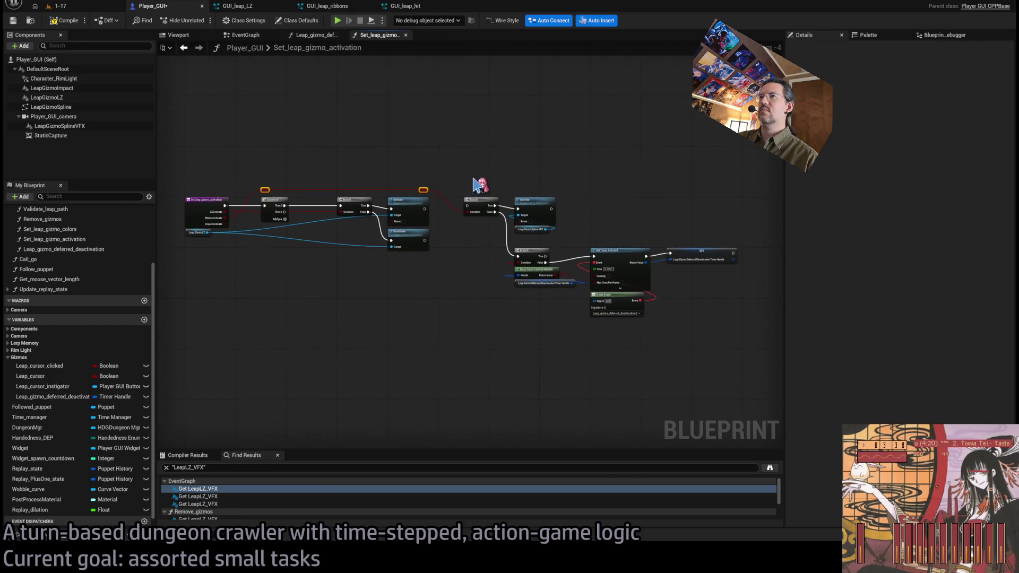
pyautogui.moveTo(733, 179); pyautogui.dragTo(461, 324)
pyautogui.moveTo(482, 201)
pyautogui.mouseDown()
pyautogui.moveTo(273, 303)
pyautogui.moveTo(281, 276)
pyautogui.moveTo(424, 295)
pyautogui.mouseUp()
pyautogui.scroll(4, 280, 274)
# - Wire Ribbon Activate into the lower Branch condition and Sequence Then 1 into its exec
pyautogui.moveTo(248, 206); pyautogui.dragTo(480, 346)
pyautogui.moveTo(281, 120)
pyautogui.mouseDown()
pyautogui.moveTo(674, 146)
pyautogui.moveTo(679, 159)
pyautogui.mouseUp()
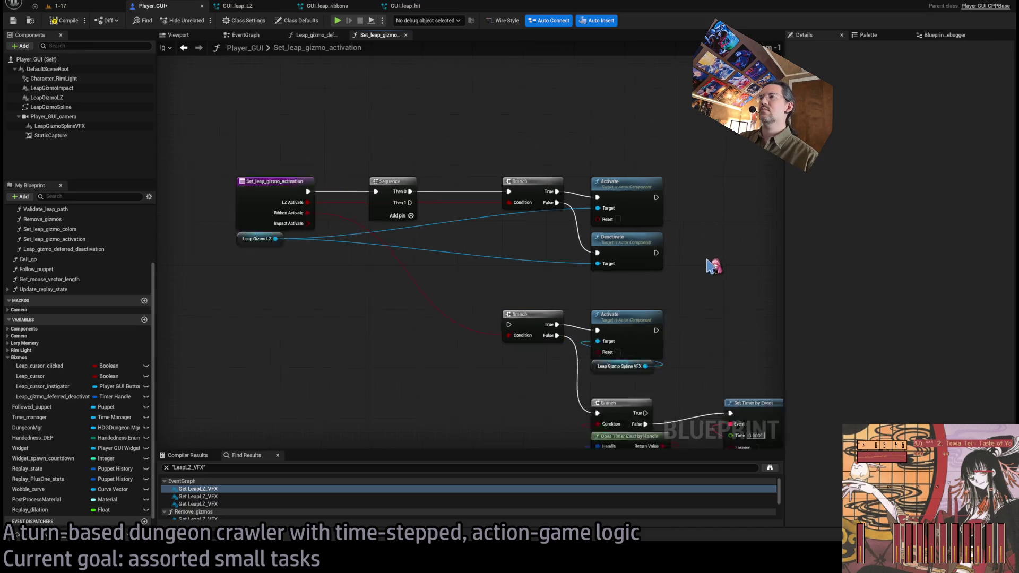
pyautogui.scroll(-2, 601, 273)
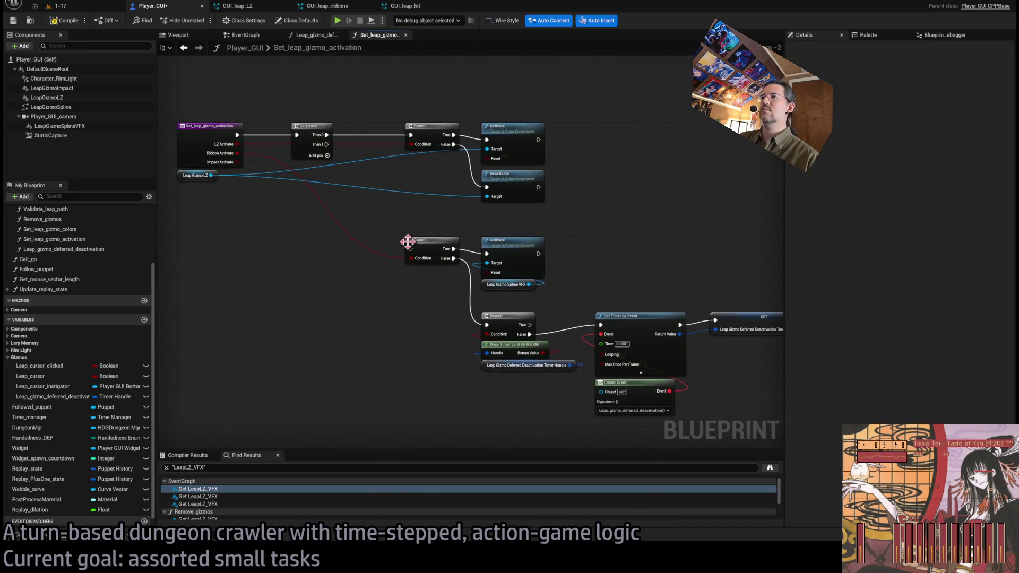
pyautogui.moveTo(410, 249); pyautogui.dragTo(327, 144)
# - Add a Then 2 pin and a new Branch driven by Impact Activate
pyautogui.click(327, 155)
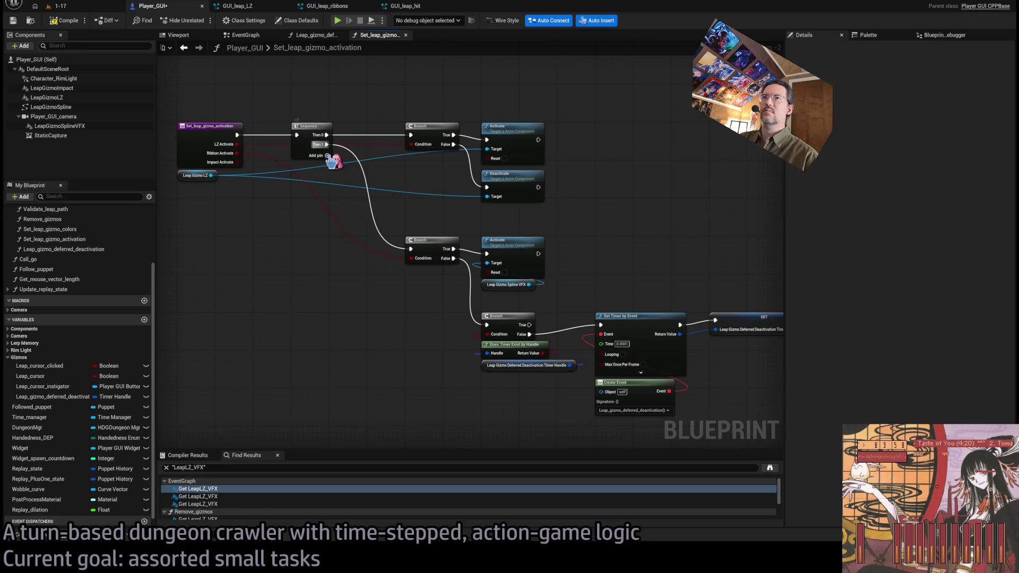
pyautogui.moveTo(237, 162); pyautogui.dragTo(314, 318)
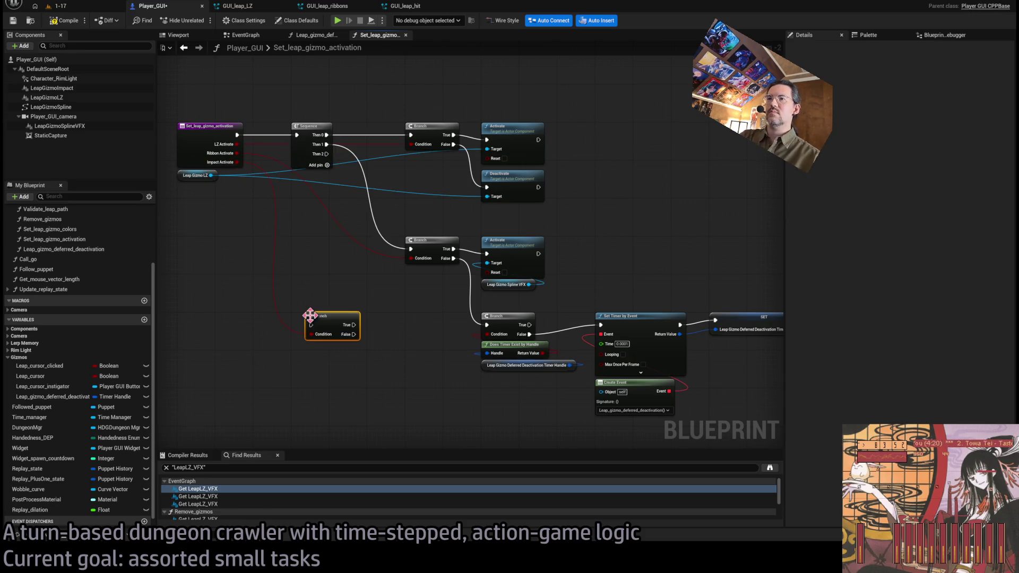
pyautogui.moveTo(340, 248); pyautogui.dragTo(326, 324)
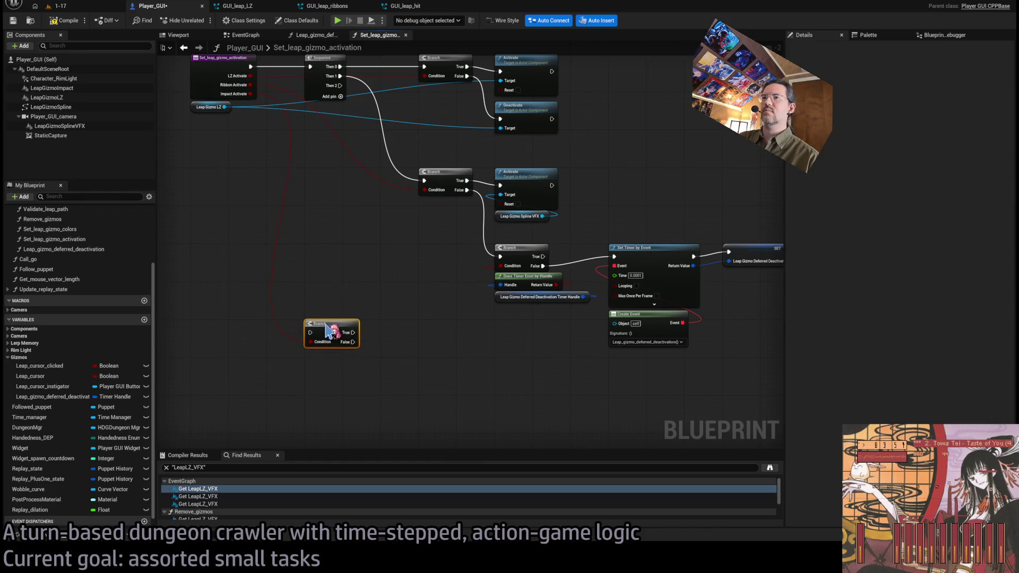
pyautogui.click(59, 88)
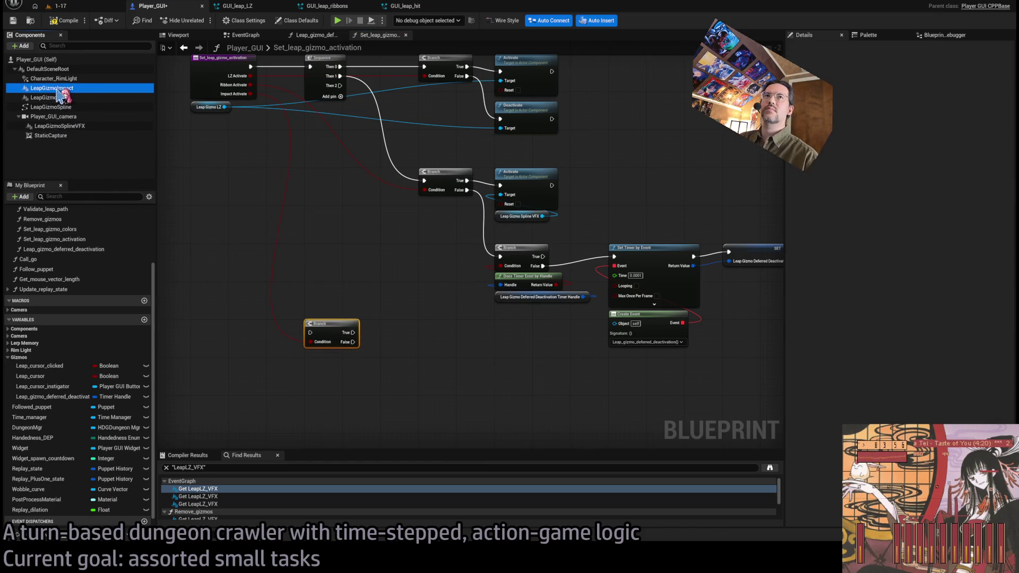
# - Add a Leap Gizmo Impact reference with Activate and Deactivate nodes for the impact Branch
pyautogui.click(371, 341)
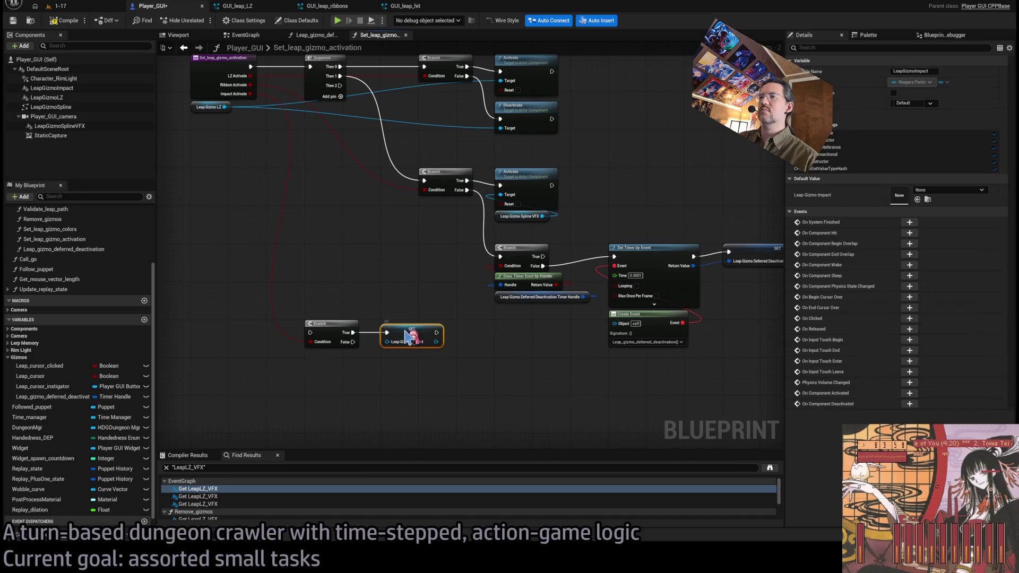
pyautogui.moveTo(59, 88)
pyautogui.mouseDown()
pyautogui.moveTo(398, 382)
pyautogui.moveTo(416, 393)
pyautogui.moveTo(428, 364)
pyautogui.mouseUp()
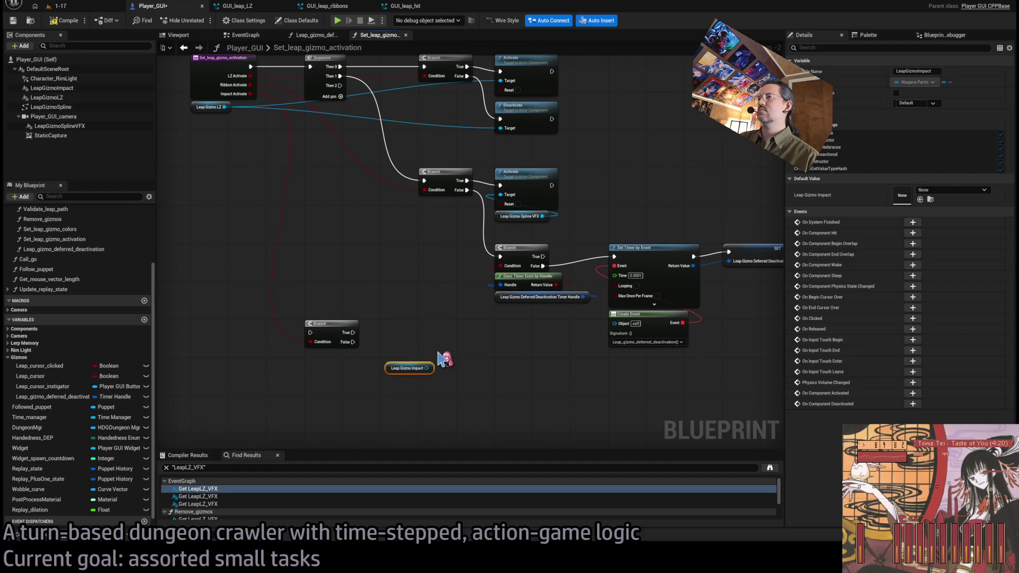
pyautogui.scroll(2, 425, 362)
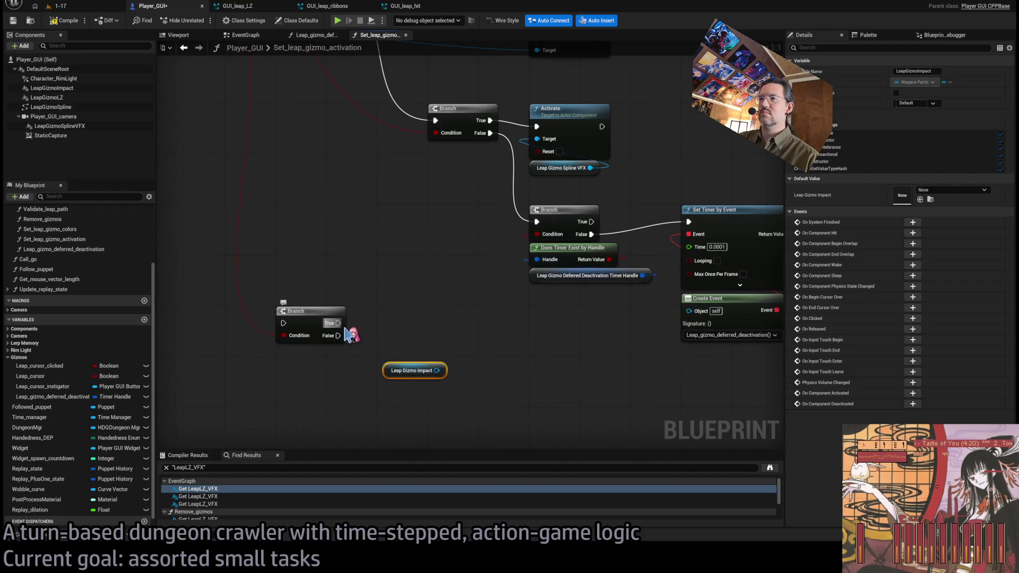
pyautogui.moveTo(435, 371); pyautogui.dragTo(388, 321)
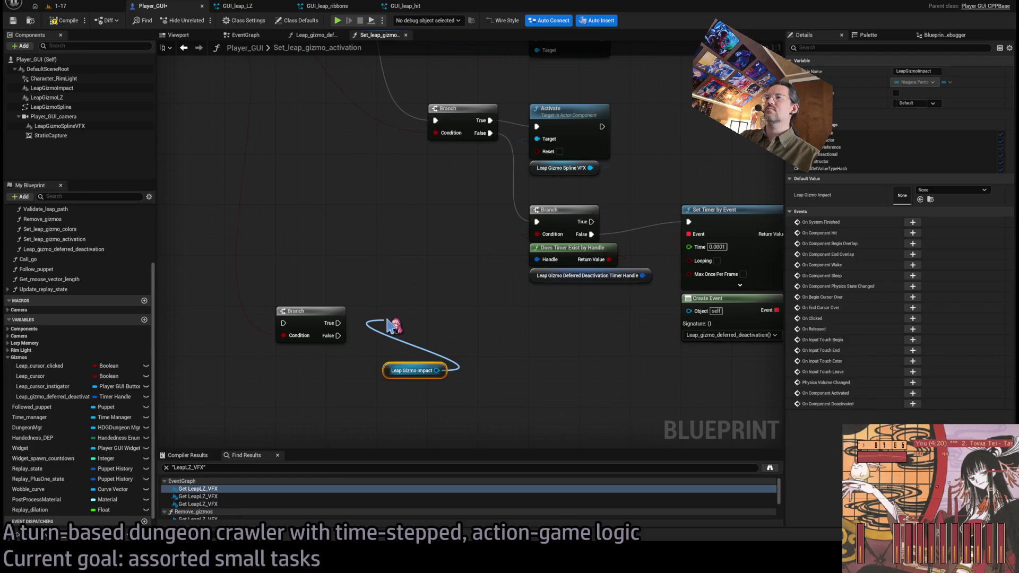
pyautogui.hotkey('ctrl', 'v')
pyautogui.moveTo(398, 375)
pyautogui.mouseDown()
pyautogui.moveTo(388, 378)
pyautogui.moveTo(467, 357)
pyautogui.mouseUp()
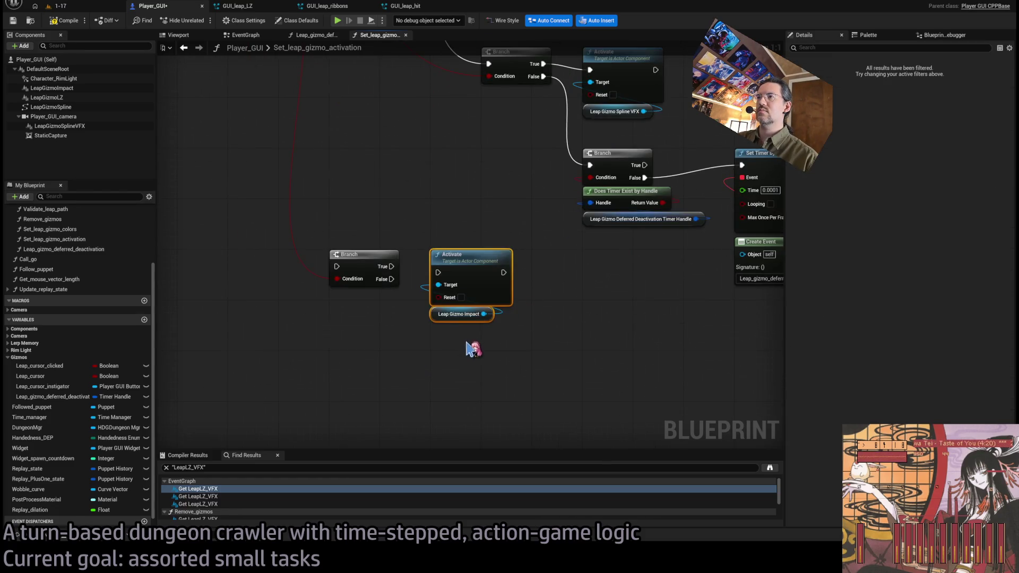
pyautogui.click(467, 345)
pyautogui.moveTo(483, 314)
pyautogui.mouseDown()
pyautogui.moveTo(440, 353)
pyautogui.moveTo(455, 352)
pyautogui.moveTo(455, 336)
pyautogui.moveTo(336, 306)
pyautogui.mouseUp()
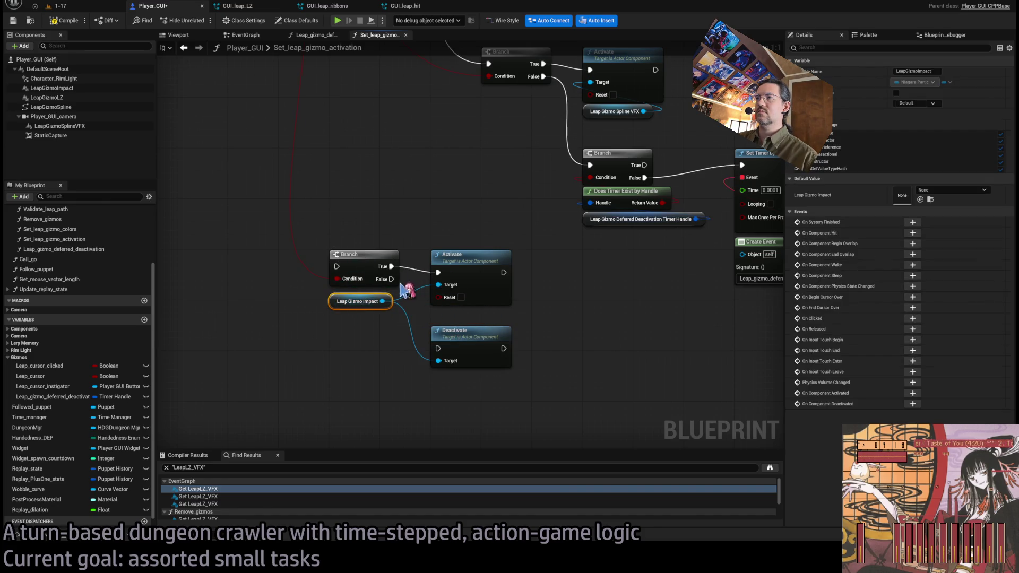
# - Arrange the impact Branch, Activate and Deactivate nodes and frame the whole function graph
pyautogui.moveTo(381, 211); pyautogui.dragTo(473, 339)
pyautogui.scroll(-1, 472, 339)
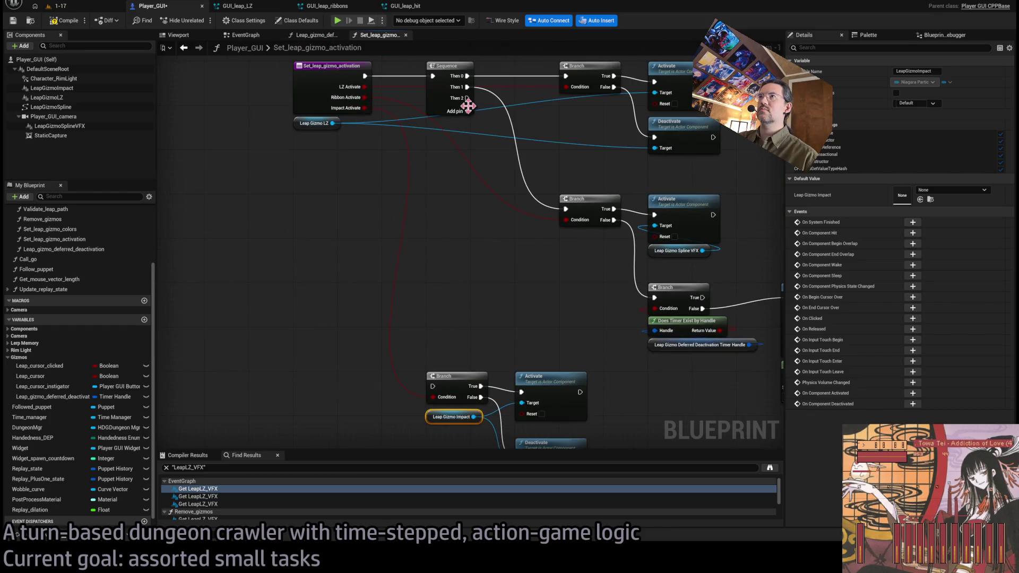
pyautogui.moveTo(445, 382); pyautogui.dragTo(335, 270)
pyautogui.moveTo(511, 398)
pyautogui.mouseDown()
pyautogui.moveTo(353, 268)
pyautogui.moveTo(509, 339)
pyautogui.moveTo(481, 310)
pyautogui.moveTo(495, 365)
pyautogui.mouseUp()
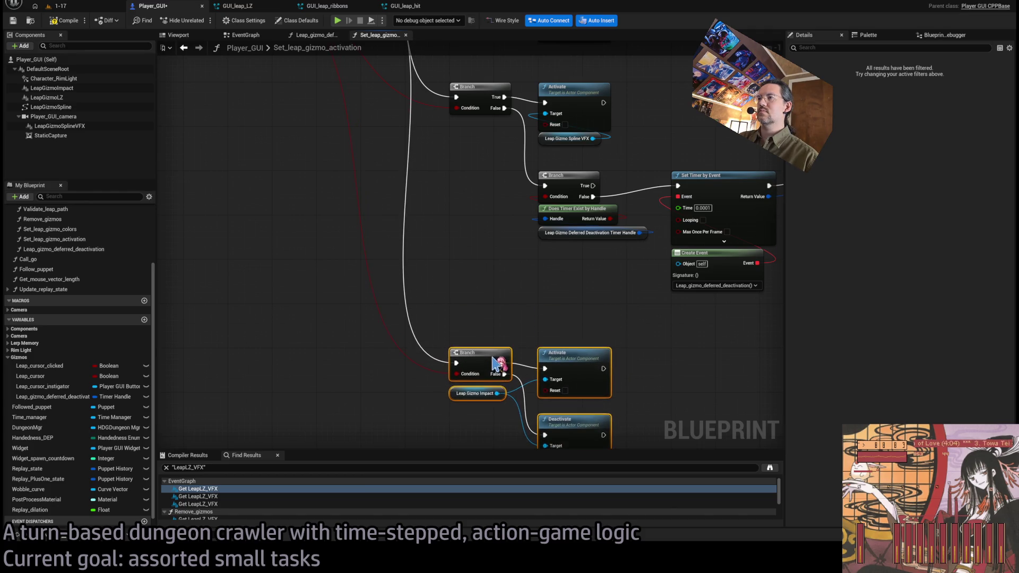
pyautogui.click(501, 318)
pyautogui.press('Home')
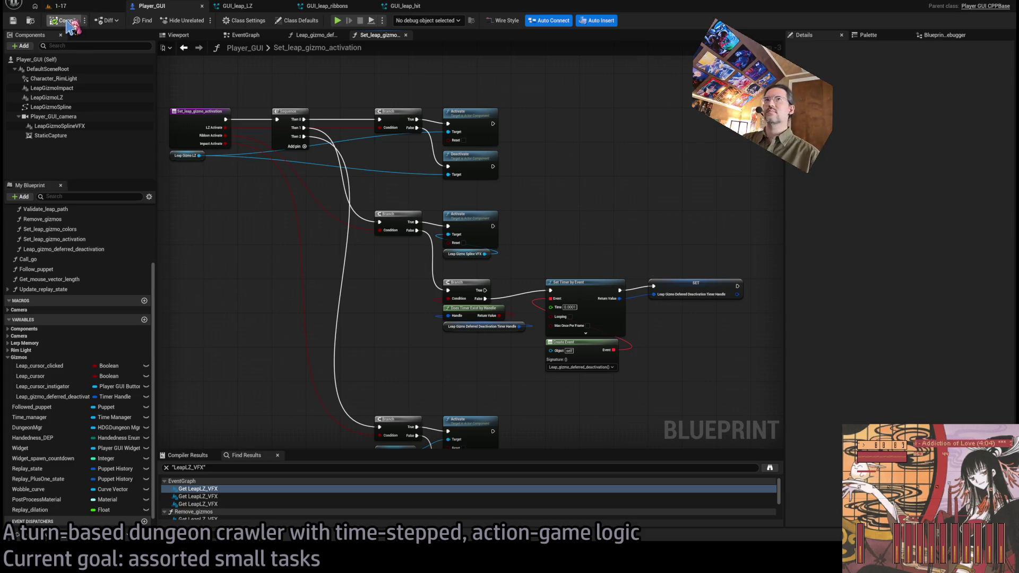
pyautogui.click(55, 6)
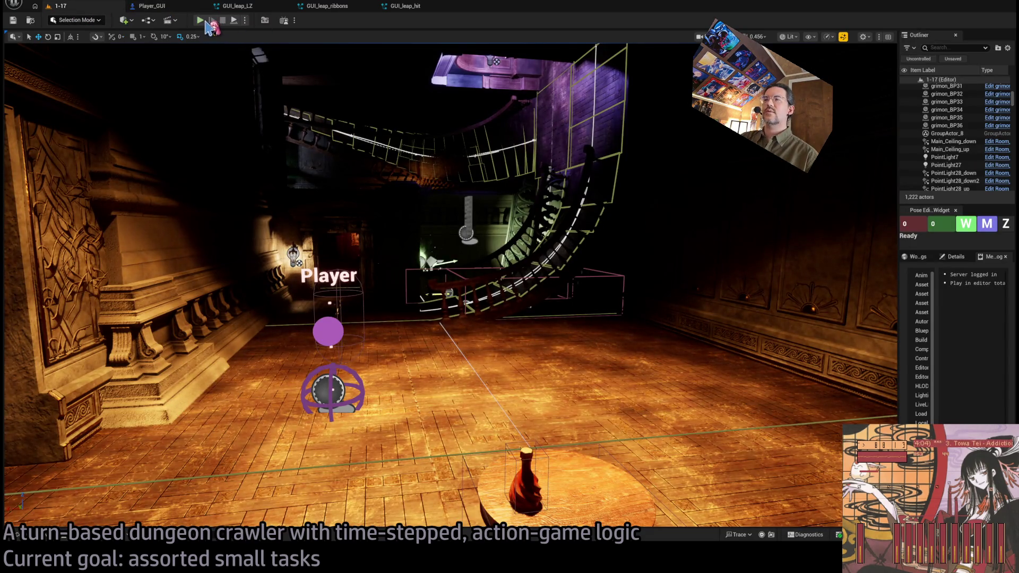
# - Return to Player_GUI, select the Leap Gizmo Impact getter, and switch to EventGraph
pyautogui.click(151, 6)
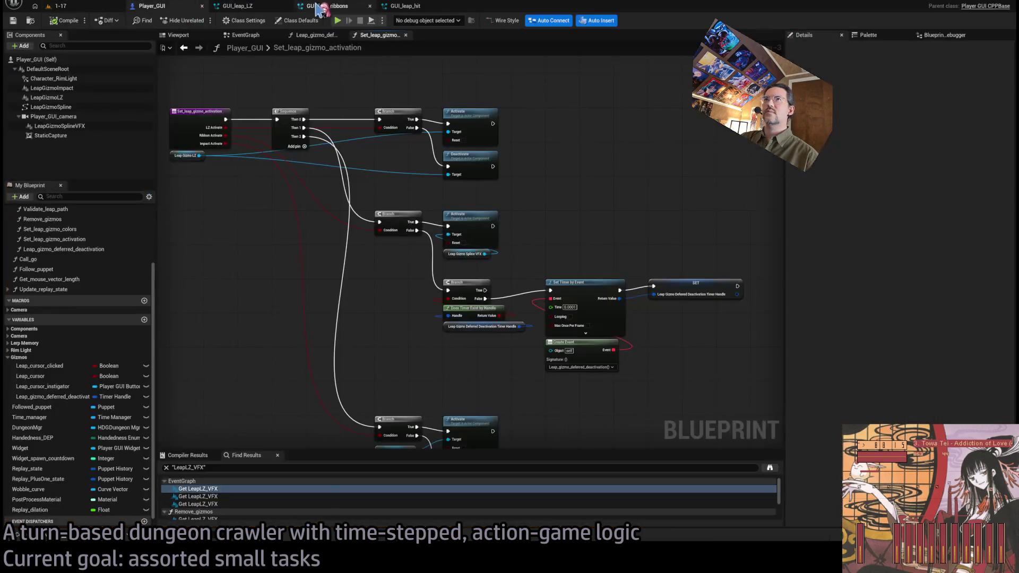
pyautogui.click(398, 344)
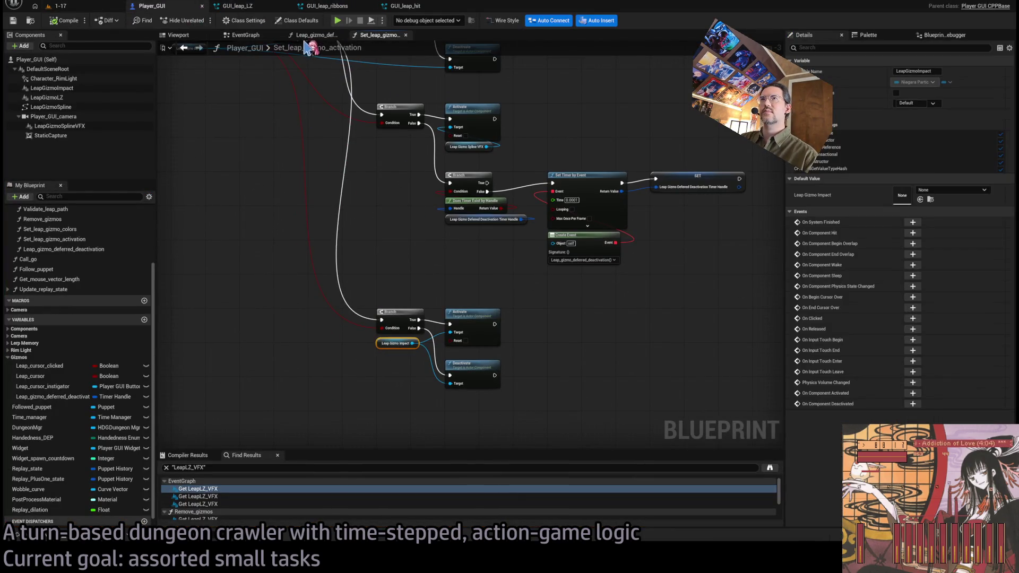
pyautogui.click(255, 36)
pyautogui.scroll(-5, 323, 268)
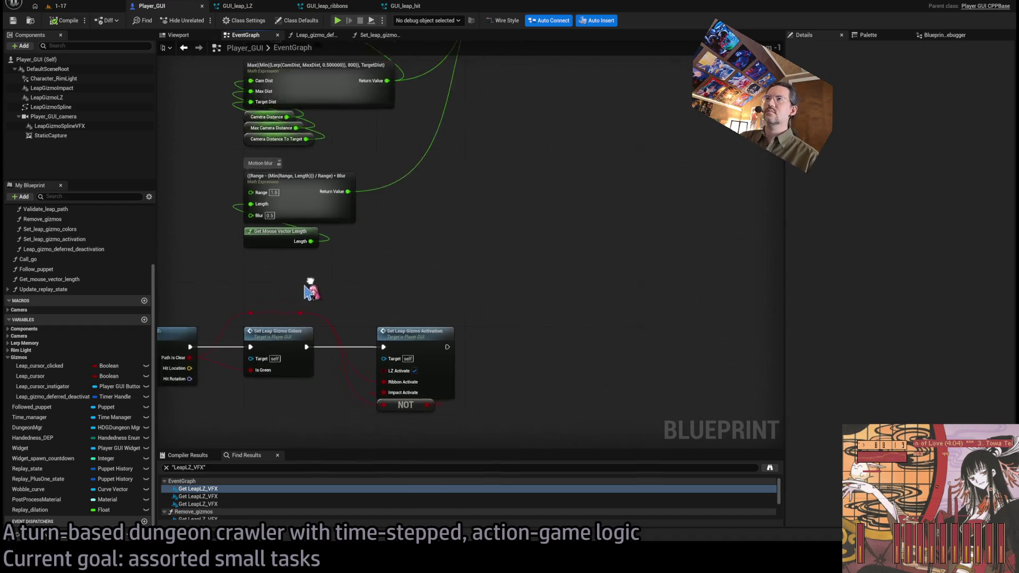
# - Move the Leap Gizmo Impact getter node down below the gizmo calls
pyautogui.scroll(5, 501, 275)
pyautogui.scroll(-5, 502, 275)
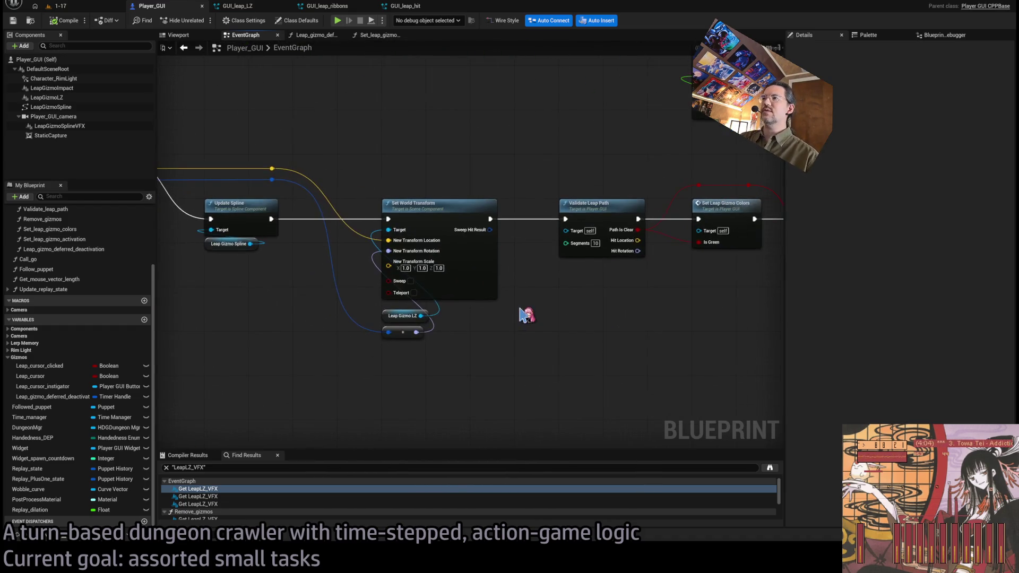
pyautogui.scroll(2, 683, 198)
pyautogui.scroll(5, 599, 297)
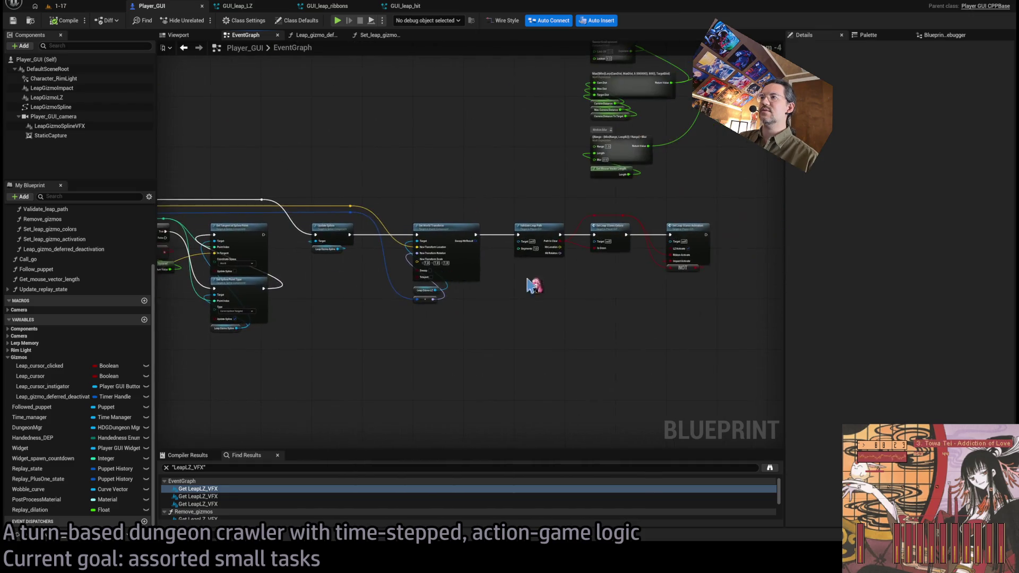
pyautogui.click(451, 309)
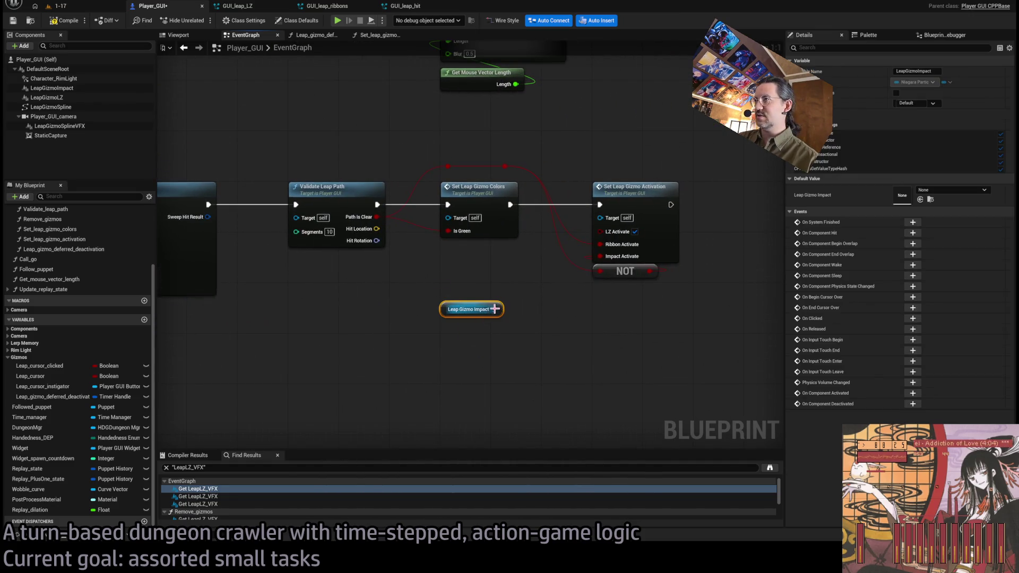
pyautogui.moveTo(470, 304)
pyautogui.mouseDown()
pyautogui.moveTo(481, 358)
pyautogui.moveTo(584, 349)
pyautogui.moveTo(502, 335)
pyautogui.moveTo(469, 316)
pyautogui.mouseUp()
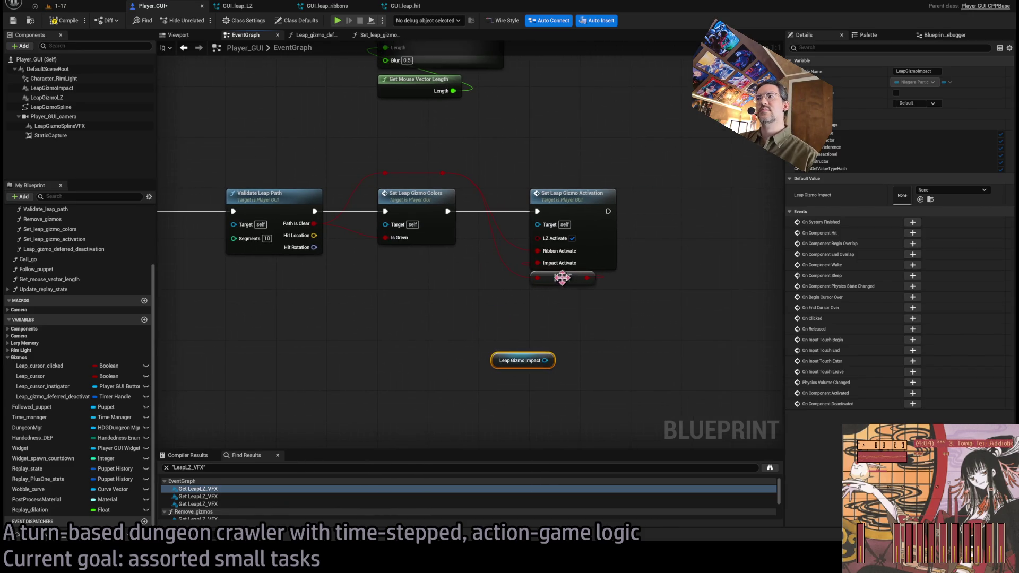
# - Shift the gizmo colour and activation nodes right and insert Do Conditionally after Validate Leap Path
pyautogui.moveTo(401, 321); pyautogui.dragTo(549, 313)
pyautogui.moveTo(554, 238); pyautogui.dragTo(434, 256)
pyautogui.moveTo(682, 172)
pyautogui.mouseDown()
pyautogui.moveTo(403, 297)
pyautogui.moveTo(408, 321)
pyautogui.mouseUp()
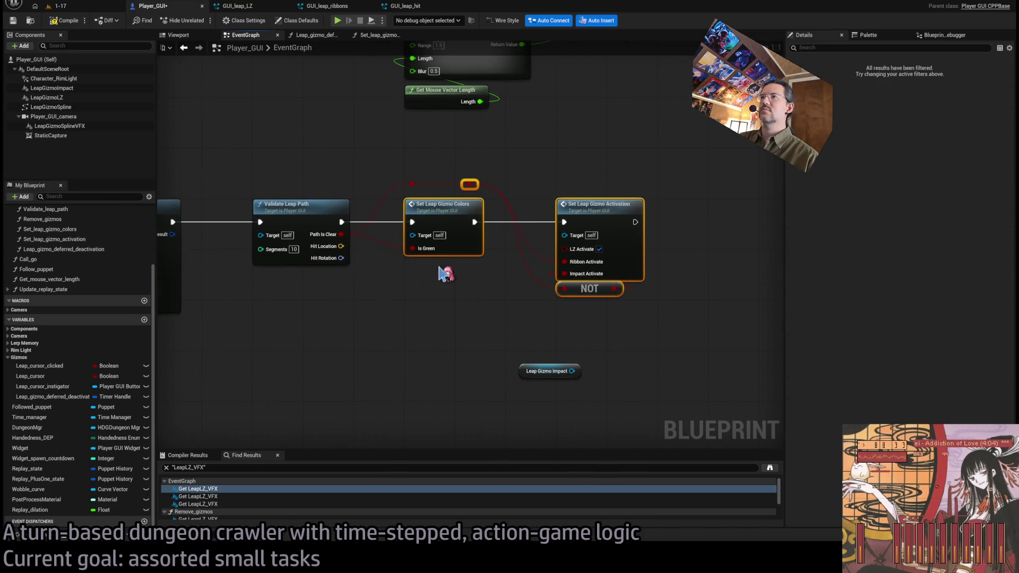
pyautogui.moveTo(534, 220); pyautogui.dragTo(636, 220)
pyautogui.click(404, 250)
pyautogui.moveTo(340, 234); pyautogui.dragTo(419, 287)
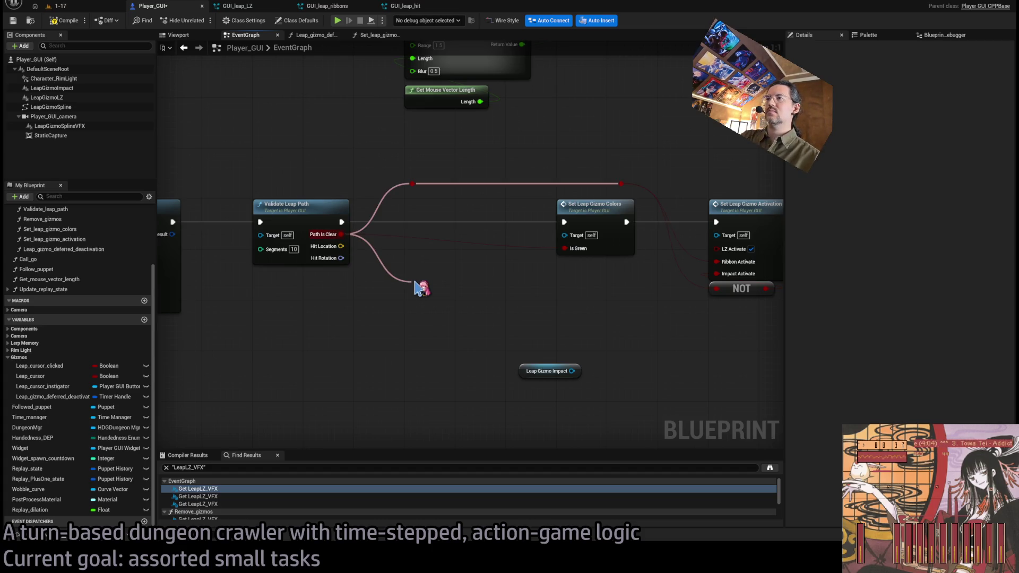
pyautogui.moveTo(420, 286)
pyautogui.mouseDown()
pyautogui.moveTo(425, 298)
pyautogui.moveTo(462, 220)
pyautogui.mouseUp()
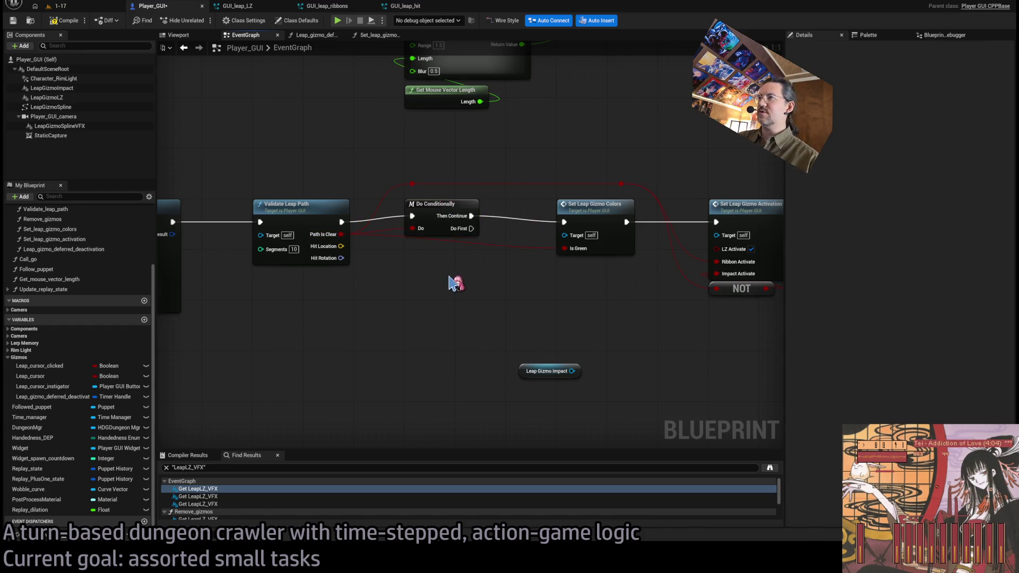
pyautogui.moveTo(477, 276); pyautogui.dragTo(457, 297)
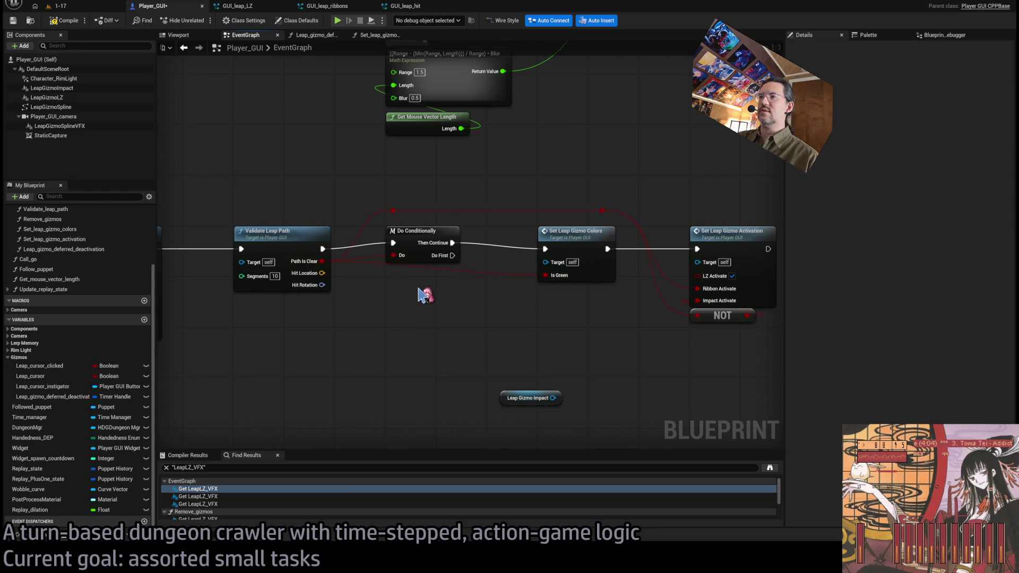
# - Add a NOT node inverting Path Is Clear and place it under Do Conditionally
pyautogui.moveTo(322, 262); pyautogui.dragTo(381, 312)
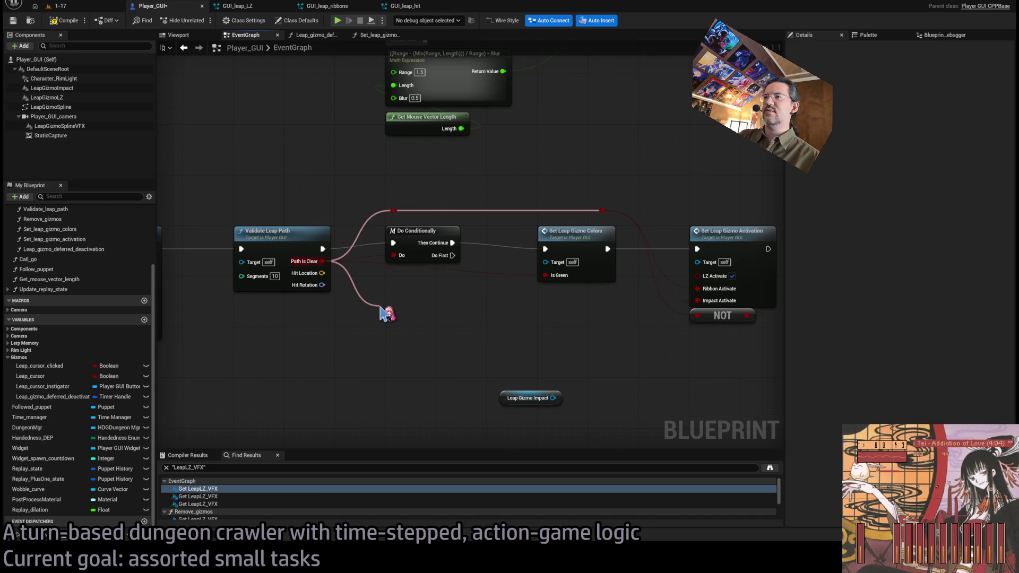
pyautogui.moveTo(381, 312); pyautogui.dragTo(382, 312)
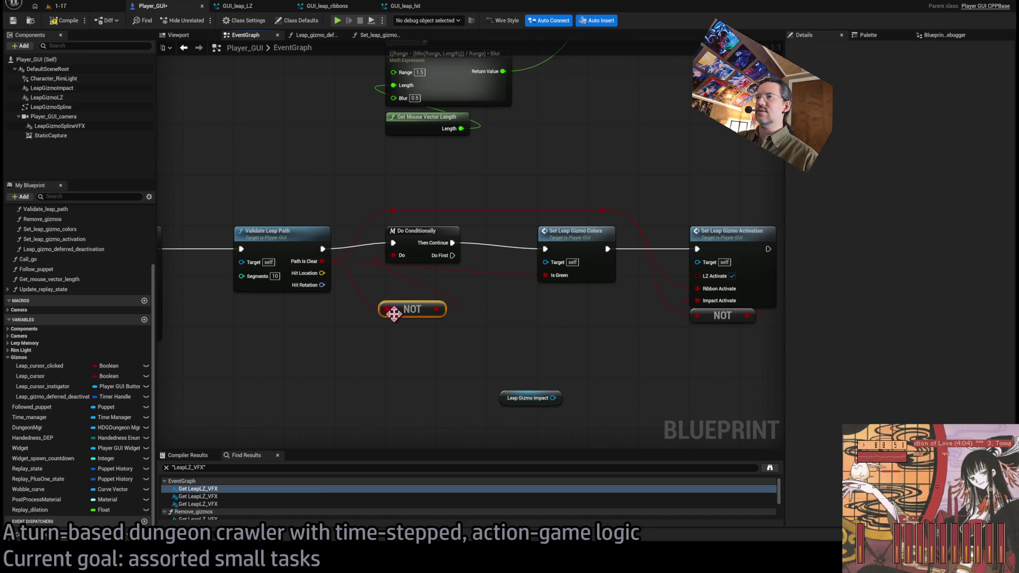
pyautogui.click(321, 353)
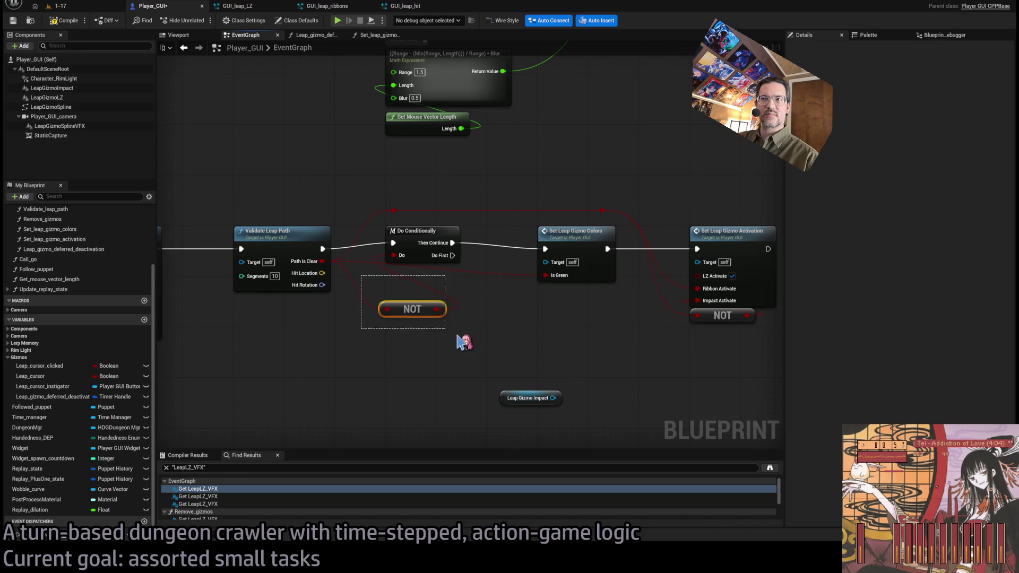
pyautogui.moveTo(406, 313); pyautogui.dragTo(413, 281)
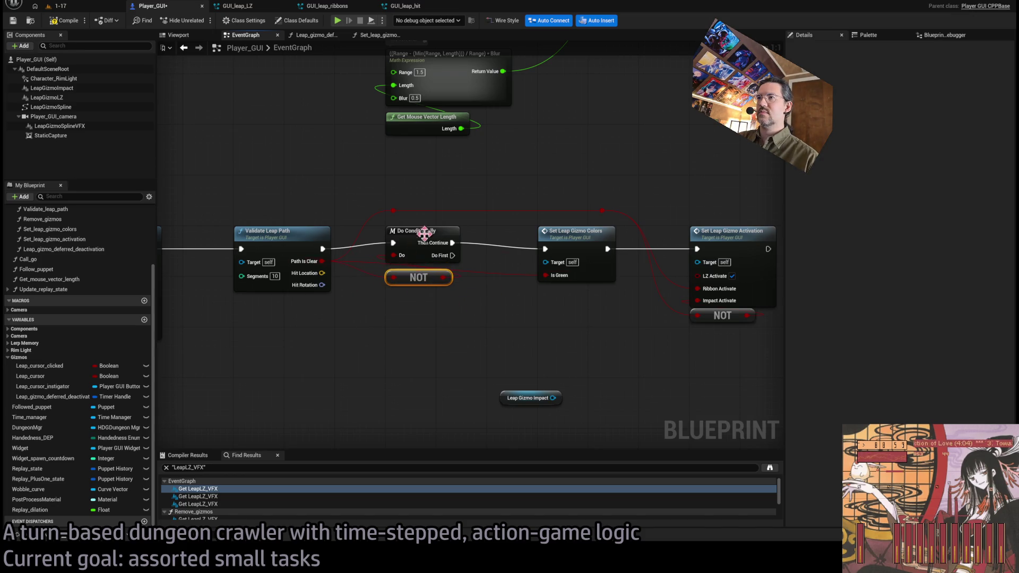
pyautogui.click(451, 211)
pyautogui.moveTo(450, 213)
pyautogui.mouseDown()
pyautogui.moveTo(493, 272)
pyautogui.moveTo(499, 339)
pyautogui.mouseUp()
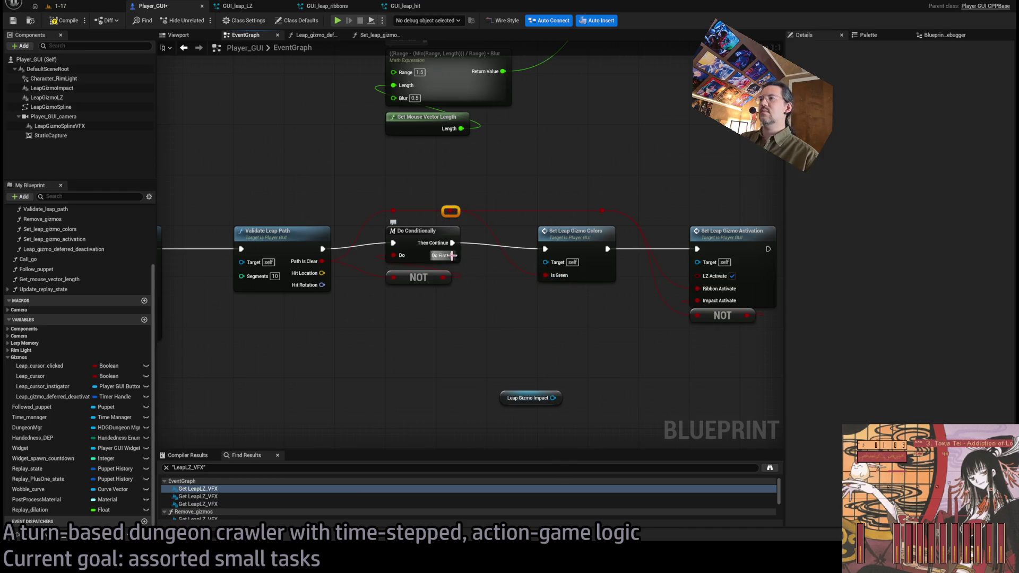
pyautogui.moveTo(552, 398); pyautogui.dragTo(523, 345)
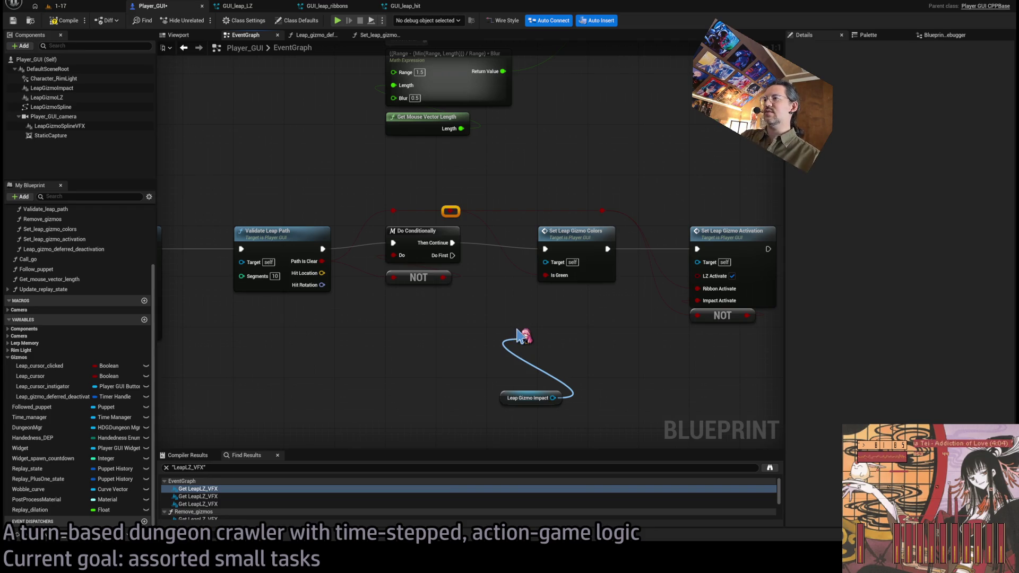
# - Add a Set World Location And Rotation node for Leap Gizmo Impact, driven from Do First
pyautogui.moveTo(523, 336)
pyautogui.mouseDown()
pyautogui.moveTo(507, 421)
pyautogui.moveTo(510, 392)
pyautogui.mouseUp()
pyautogui.keyDown('ctrl'); pyautogui.click(558, 286); pyautogui.keyUp('ctrl')
pyautogui.moveTo(559, 286); pyautogui.dragTo(582, 278)
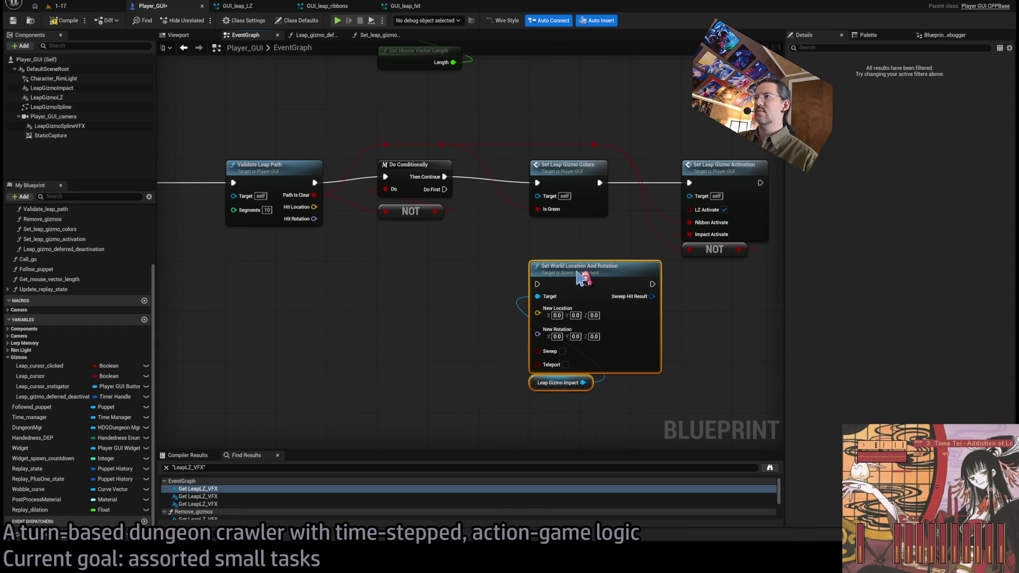
pyautogui.moveTo(445, 189)
pyautogui.mouseDown()
pyautogui.moveTo(537, 284)
pyautogui.moveTo(359, 240)
pyautogui.moveTo(314, 207)
pyautogui.moveTo(538, 334)
pyautogui.mouseUp()
# - Feed Hit Location and Hit Rotation into the setter, then play-test level 1-17
pyautogui.moveTo(542, 389); pyautogui.dragTo(533, 370)
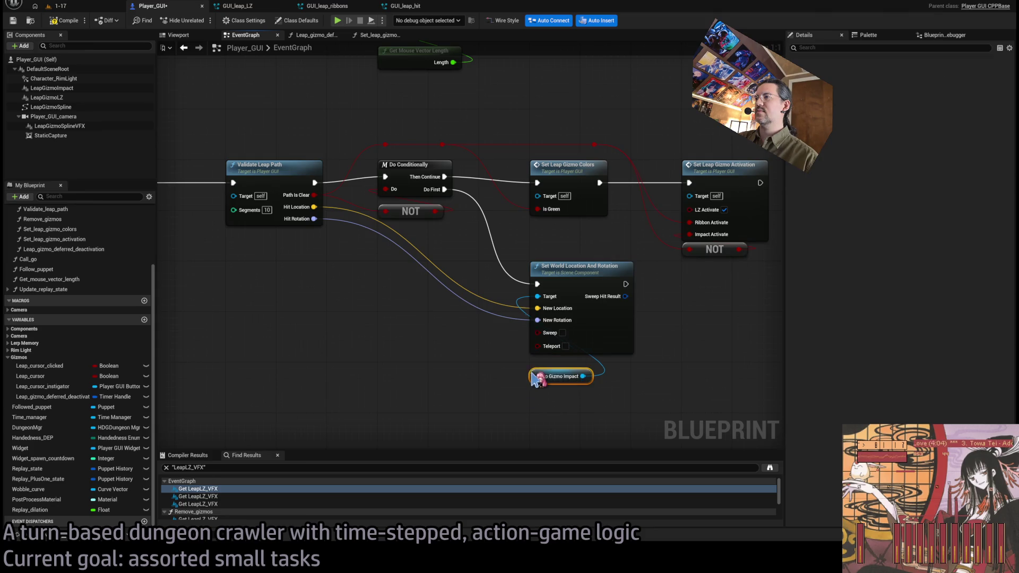
pyautogui.click(524, 400)
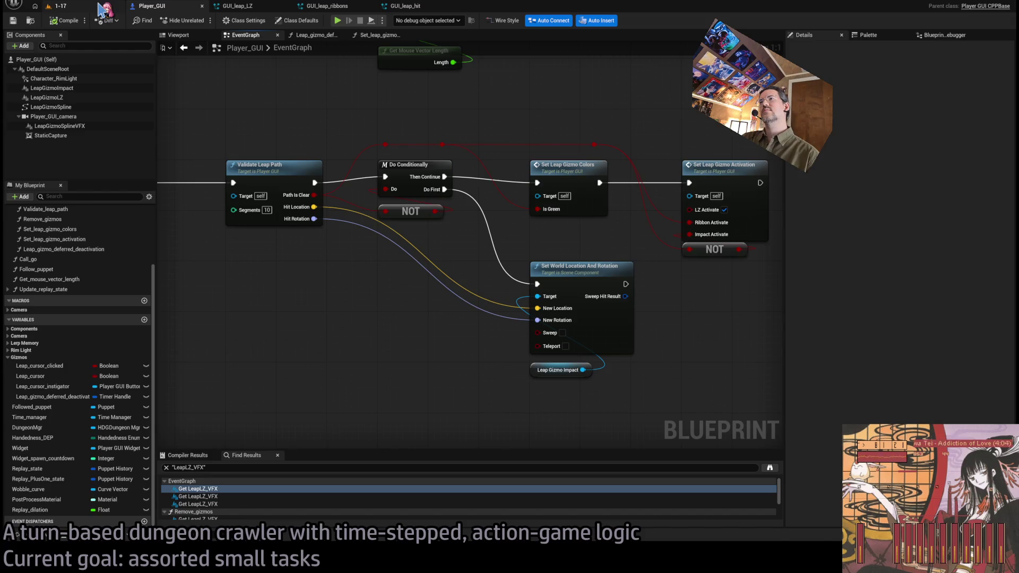
pyautogui.click(99, 6)
pyautogui.hotkey('alt', 'p')
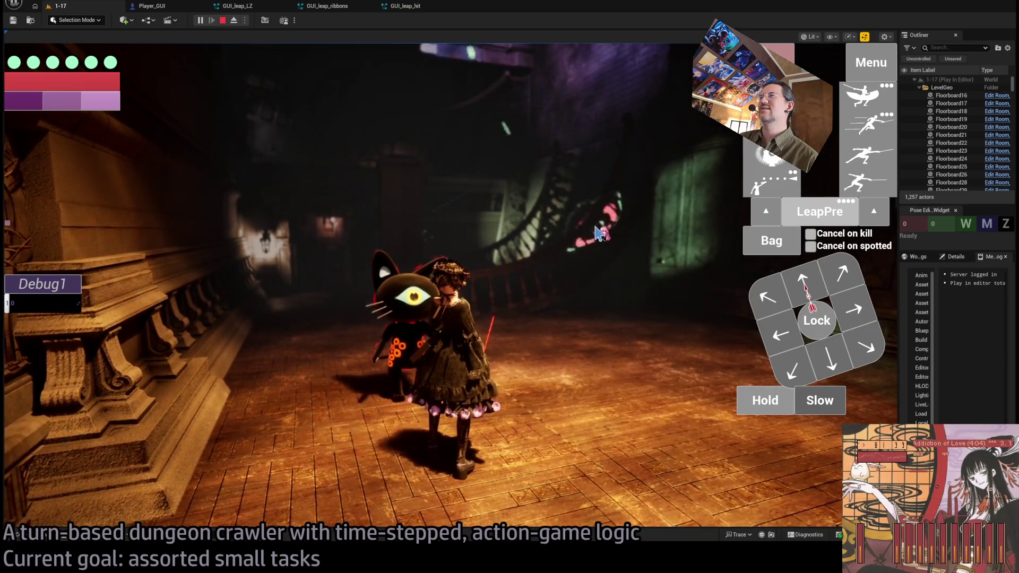
# - Swing the in-game camera around to check the leap target ring, then stop the session
pyautogui.click(577, 235)
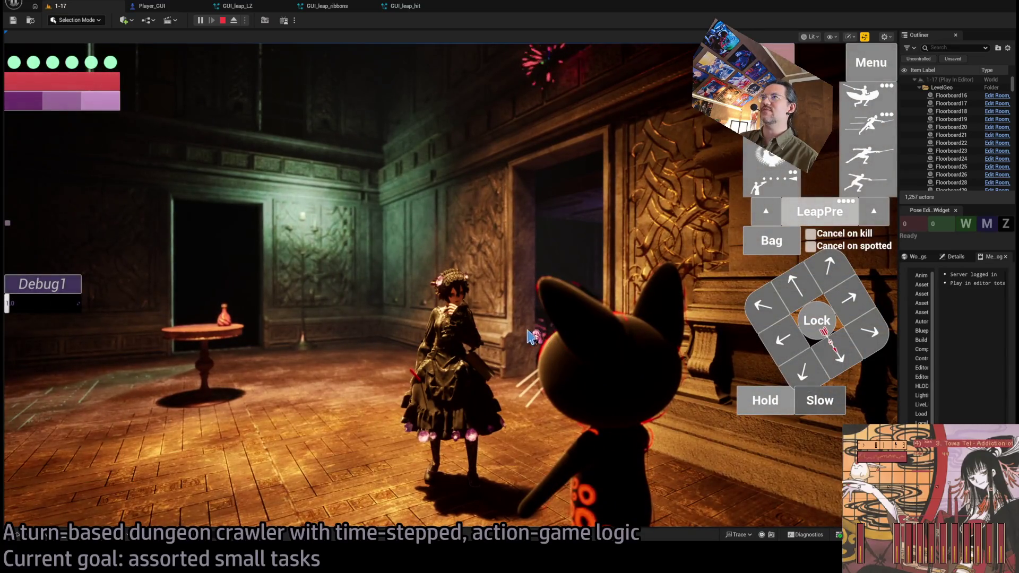
pyautogui.click(531, 336)
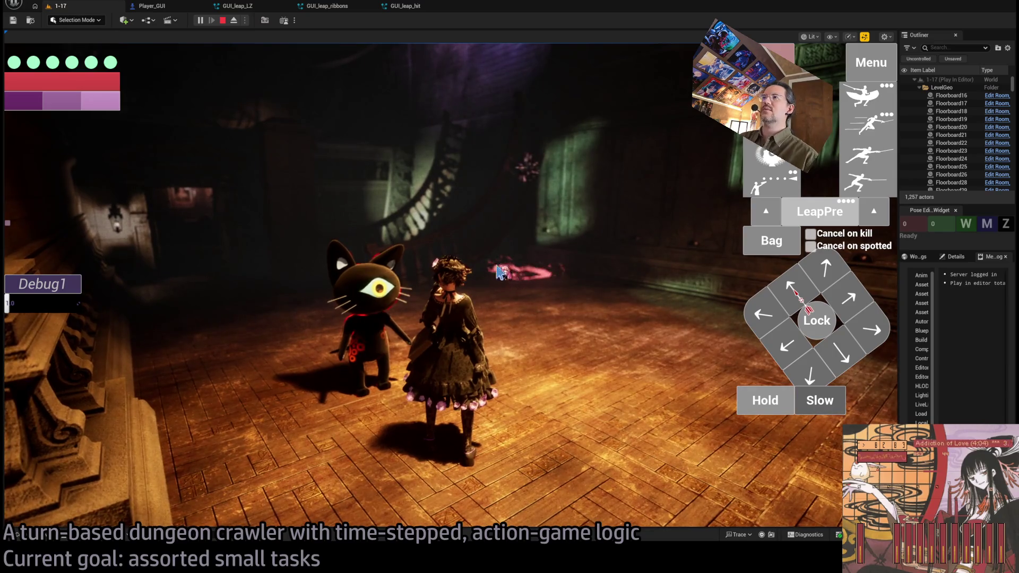
pyautogui.press('Escape')
pyautogui.click(391, 8)
# - Paste a third 'Set & enable custom stencil depth' node and chain it into the execution flow
pyautogui.click(154, 5)
pyautogui.scroll(-3, 463, 324)
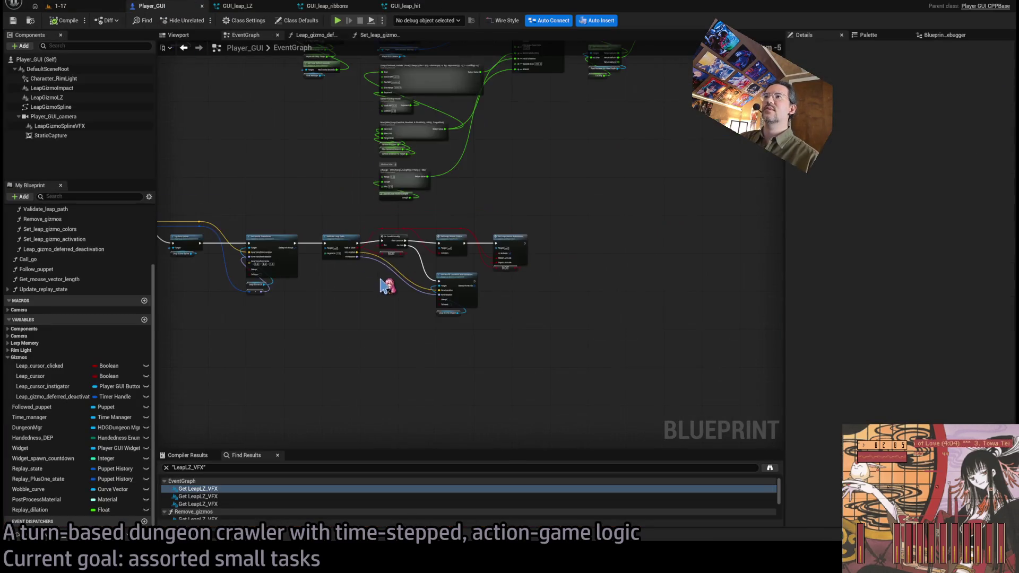
pyautogui.scroll(-3, 463, 324)
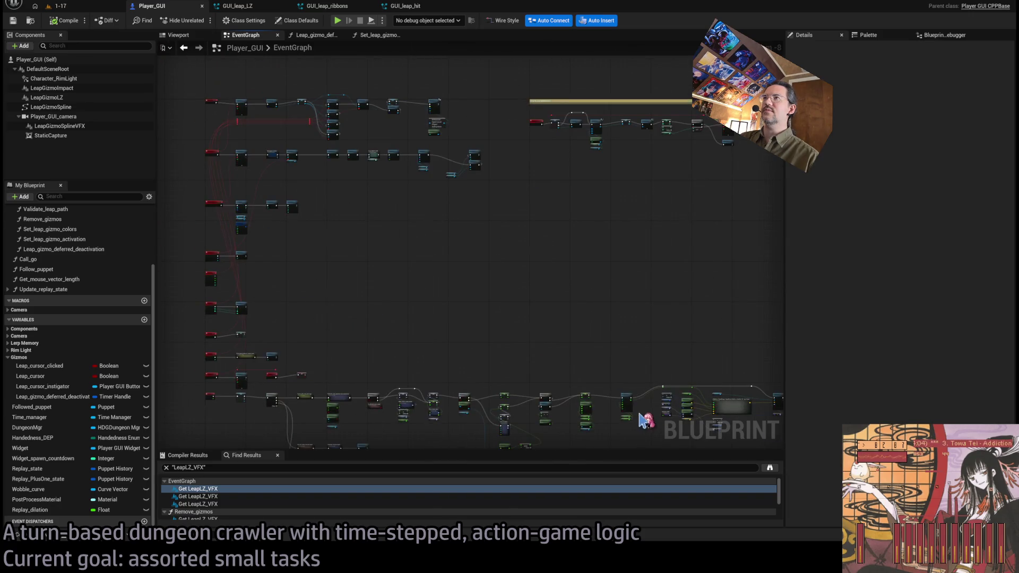
pyautogui.scroll(8, 557, 268)
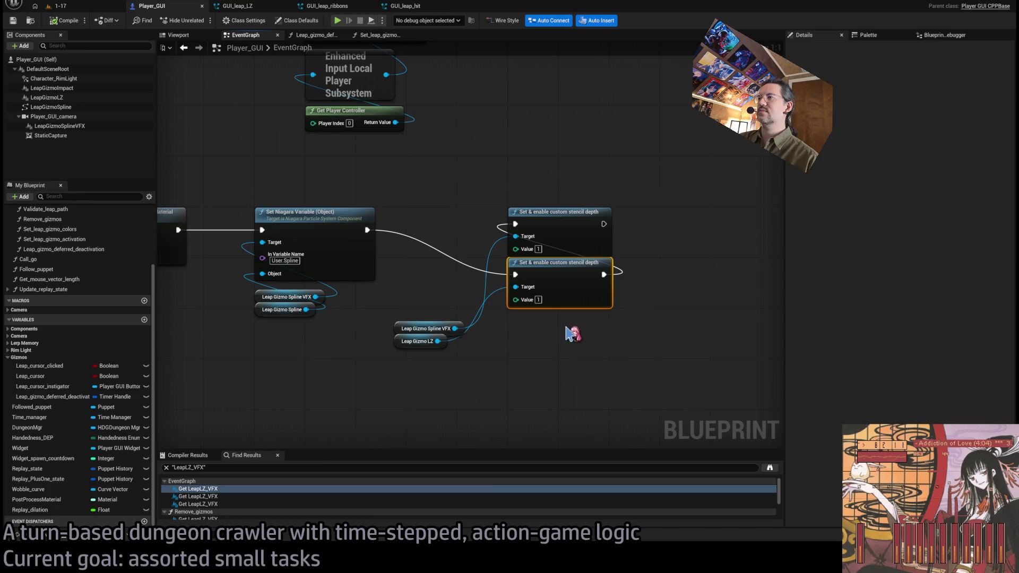
pyautogui.hotkey('ctrl', 'v')
pyautogui.moveTo(367, 229); pyautogui.dragTo(515, 325)
pyautogui.moveTo(604, 326); pyautogui.dragTo(516, 275)
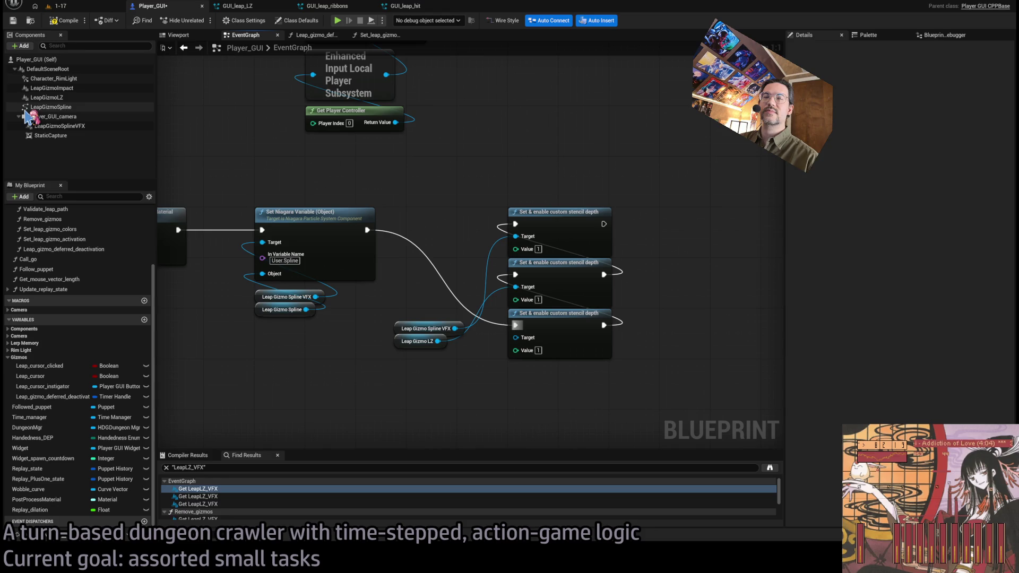
# - Add a Leap Gizmo Impact getter as the third stencil node's target and arrange the getters
pyautogui.click(45, 89)
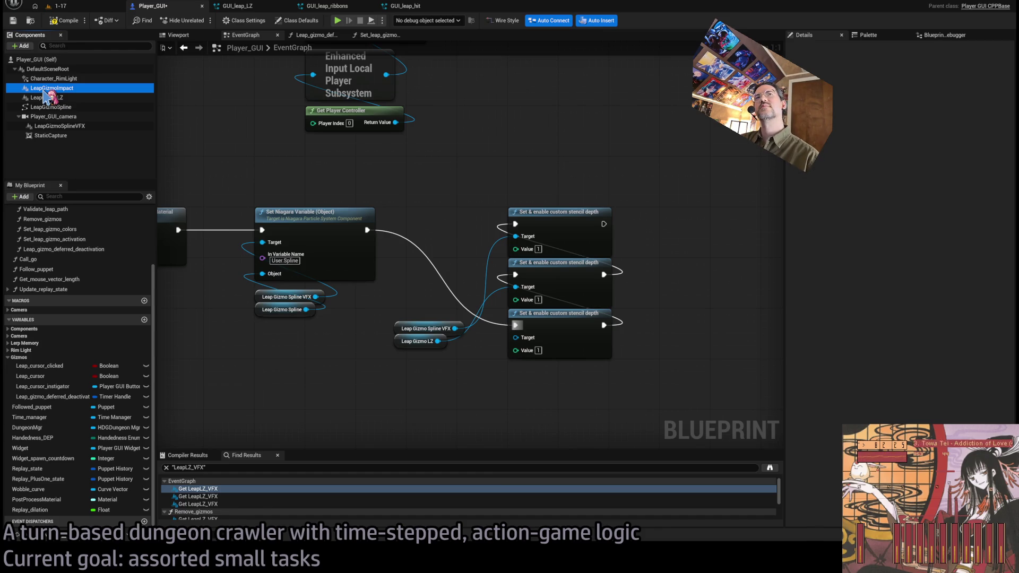
pyautogui.moveTo(395, 364); pyautogui.dragTo(395, 363)
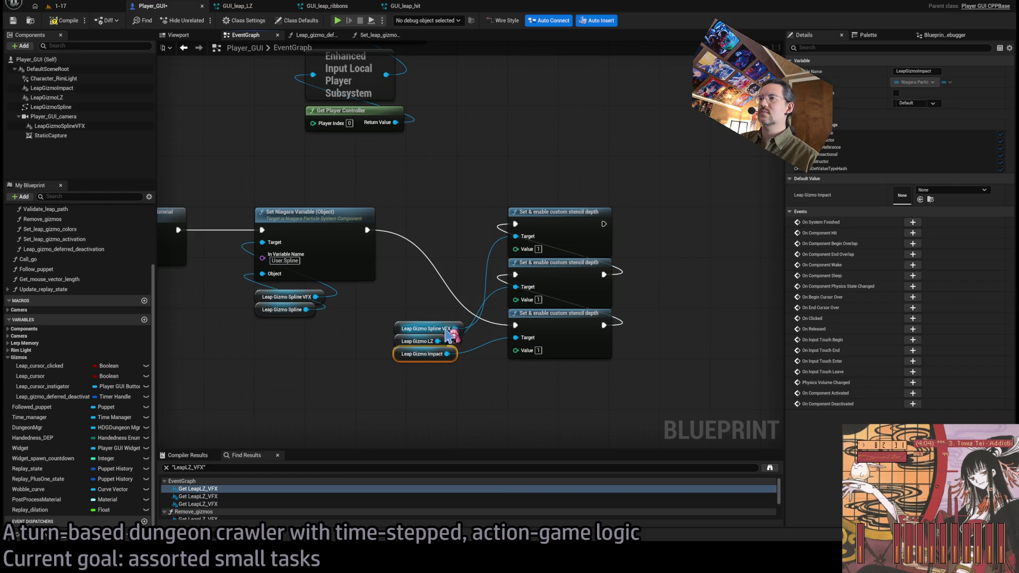
pyautogui.moveTo(419, 360)
pyautogui.mouseDown()
pyautogui.moveTo(408, 332)
pyautogui.moveTo(515, 363)
pyautogui.mouseUp()
pyautogui.moveTo(605, 428)
pyautogui.mouseDown()
pyautogui.moveTo(504, 205)
pyautogui.moveTo(512, 212)
pyautogui.mouseUp()
pyautogui.scroll(-2, 467, 169)
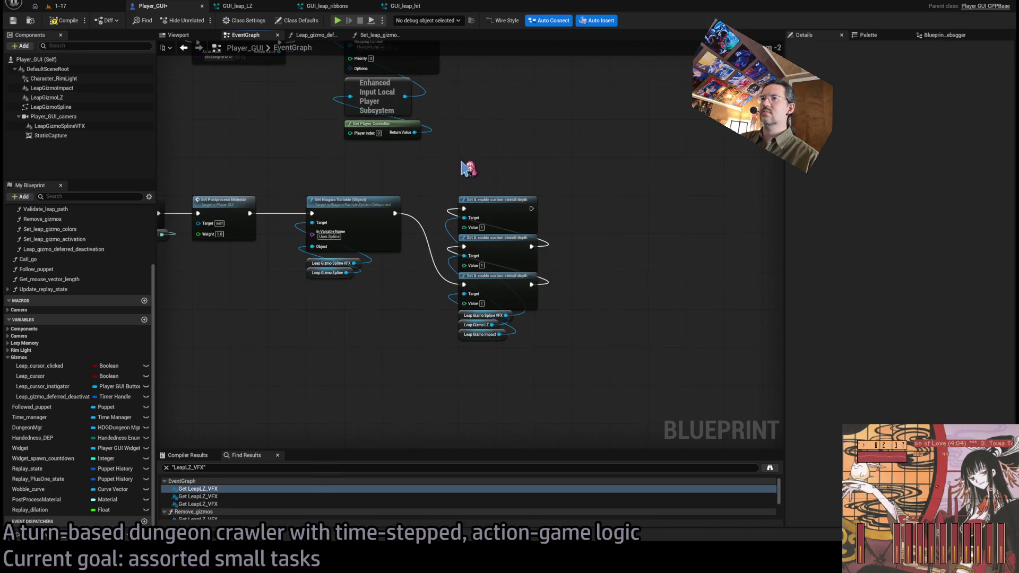
pyautogui.click(61, 6)
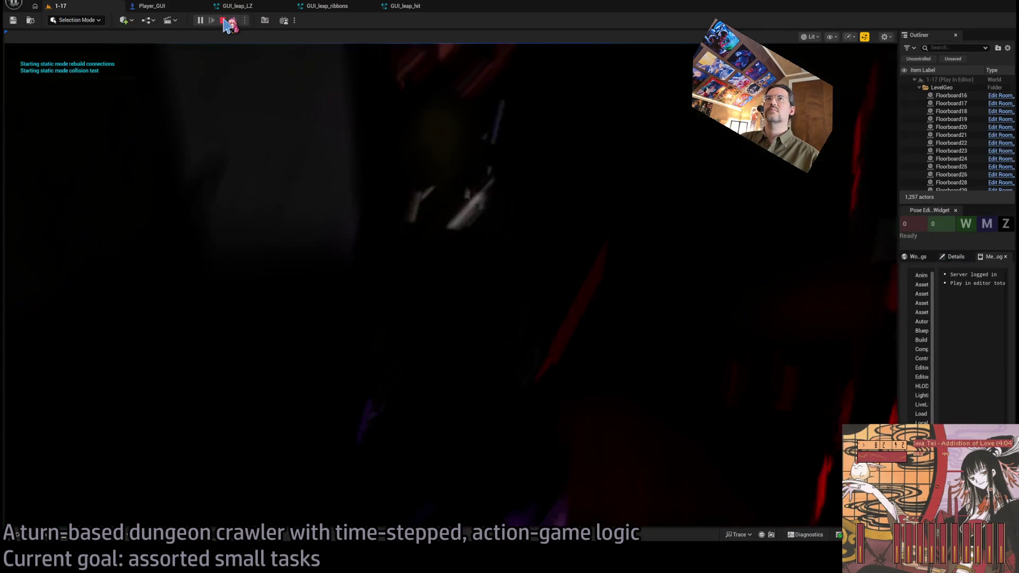
# - Stop the play session and review the GUI_leap_LZ and GUI_leap_ribbons Niagara systems
pyautogui.click(224, 21)
pyautogui.click(171, 8)
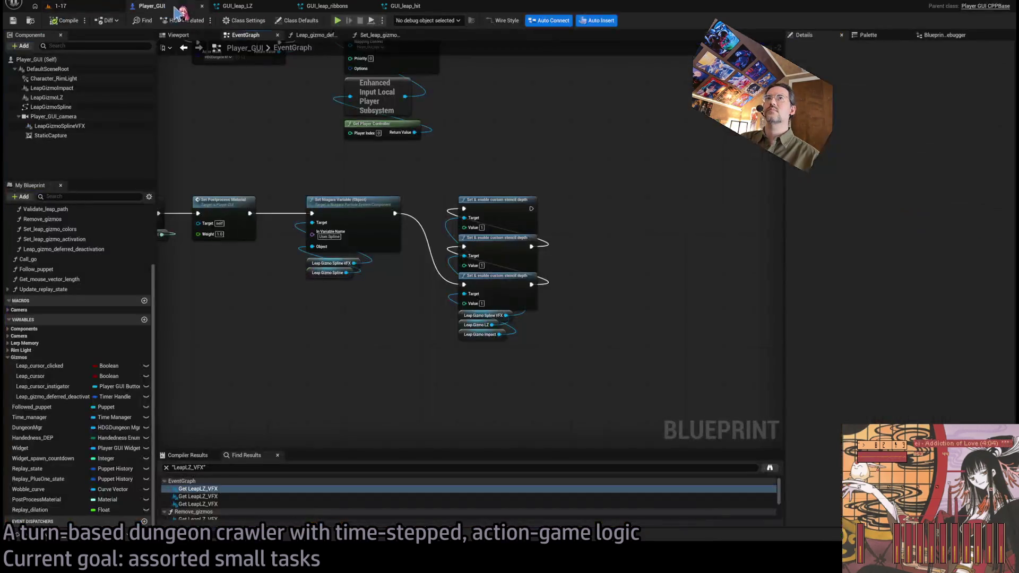
pyautogui.scroll(-4, 381, 212)
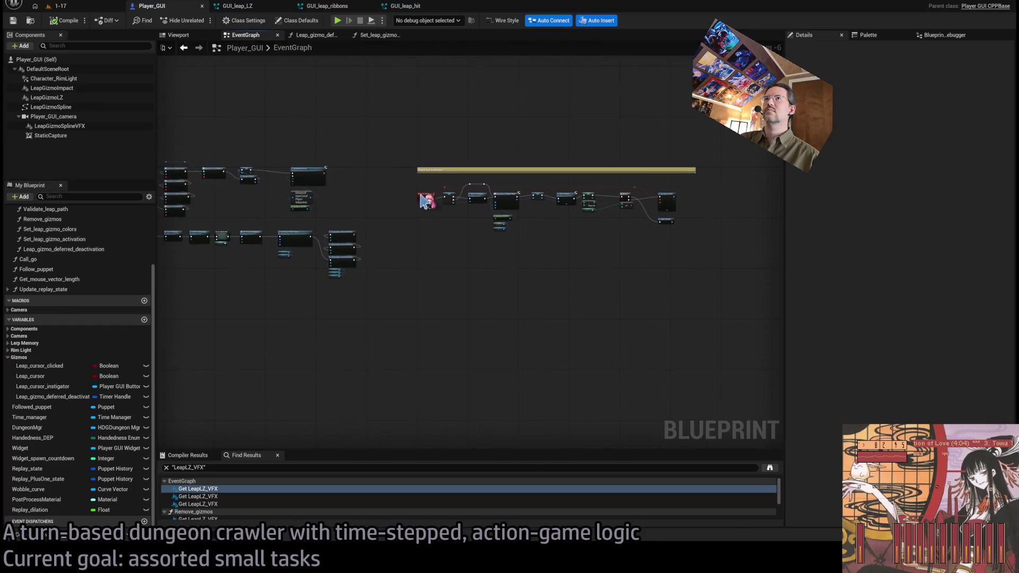
pyautogui.doubleClick(439, 219)
pyautogui.click(327, 5)
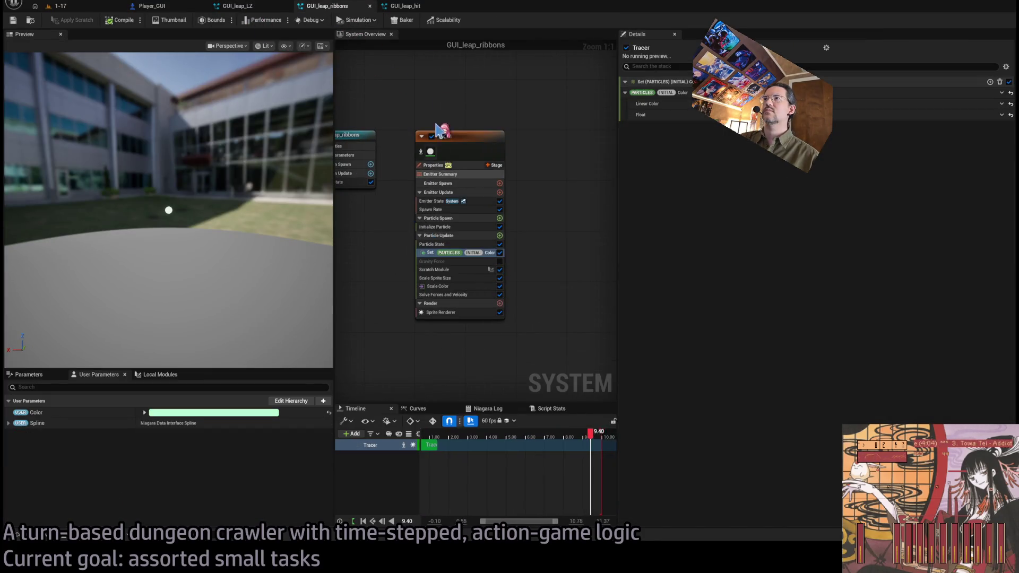
pyautogui.click(405, 5)
pyautogui.click(152, 5)
pyautogui.scroll(-4, 428, 292)
pyautogui.moveTo(428, 291); pyautogui.dragTo(273, 142)
pyautogui.scroll(2, 444, 297)
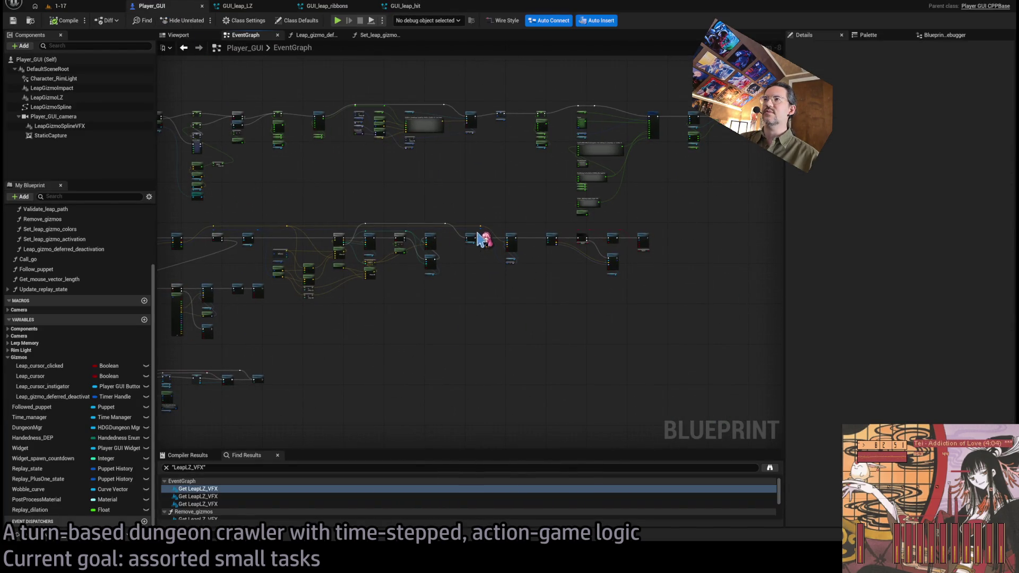
pyautogui.scroll(5, 462, 250)
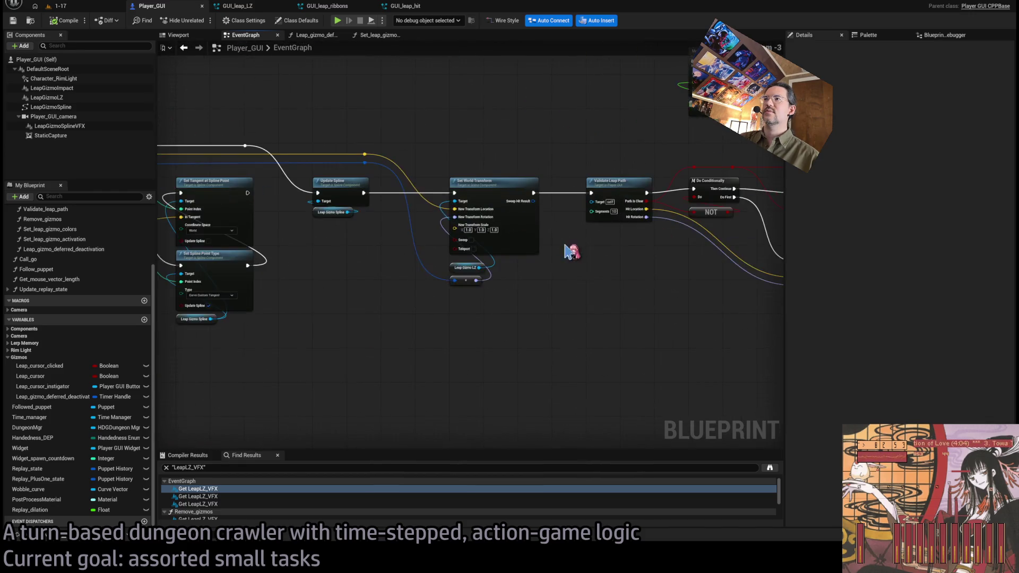
pyautogui.scroll(2, 575, 250)
# - In Validate_leap_path, wire Break Hit Result's Impact Point into the returned Hit Location
pyautogui.doubleClick(453, 159)
pyautogui.scroll(3, 382, 281)
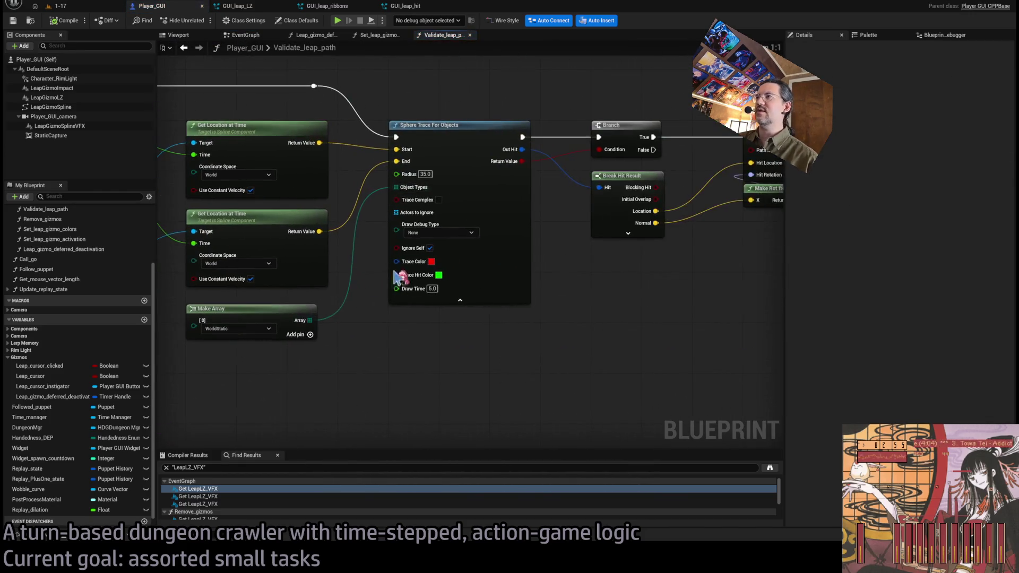
pyautogui.scroll(-1, 381, 281)
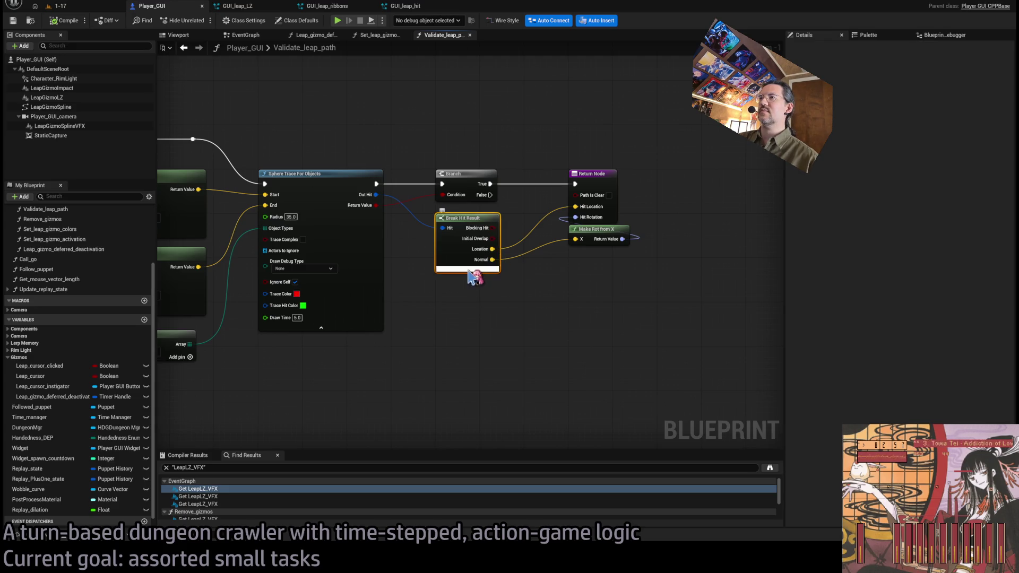
pyautogui.click(468, 269)
pyautogui.moveTo(496, 280); pyautogui.dragTo(499, 287)
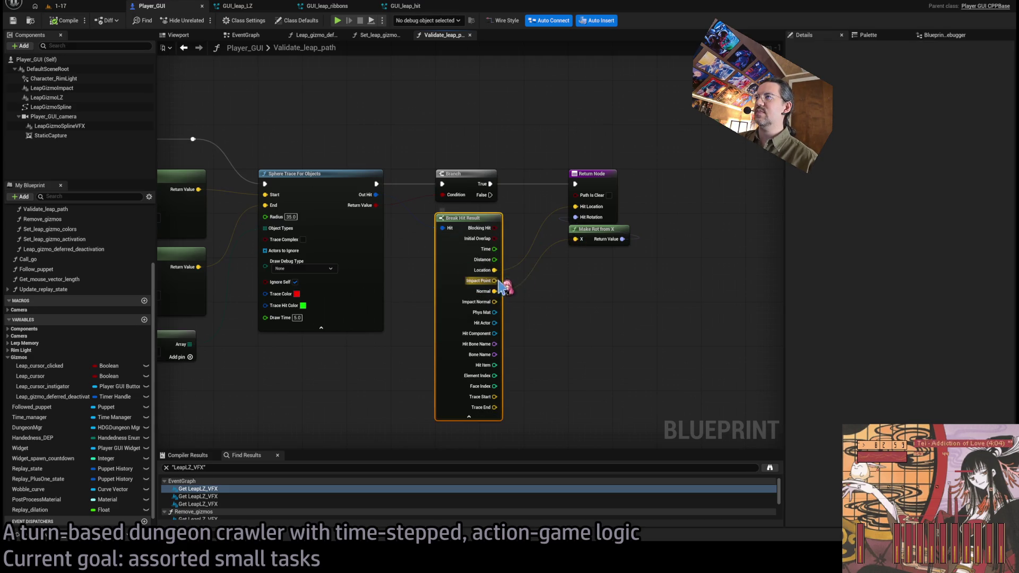
pyautogui.moveTo(587, 207); pyautogui.dragTo(587, 207)
pyautogui.click(589, 317)
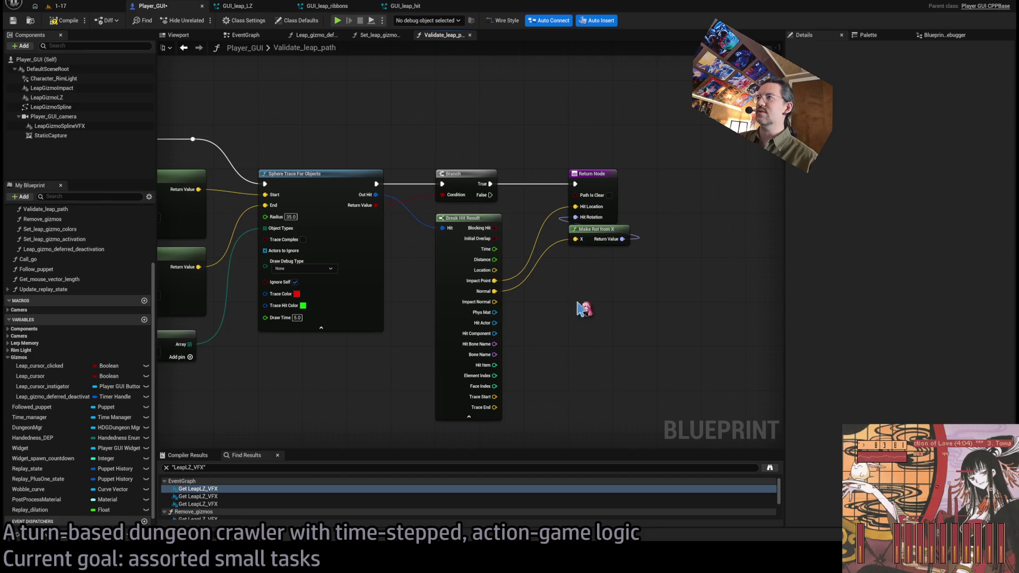
pyautogui.click(471, 417)
pyautogui.click(79, 8)
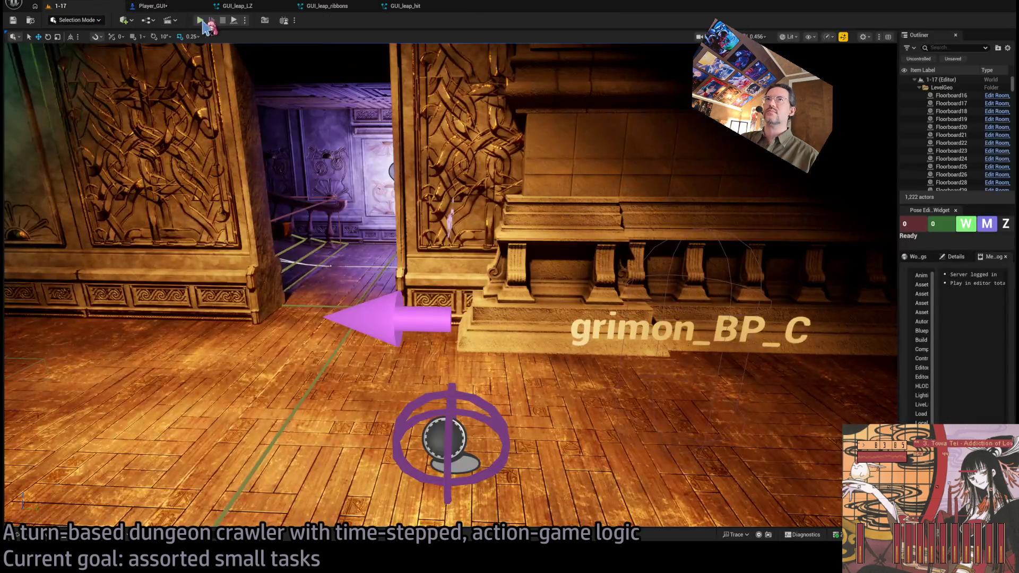
# - Run a short play-in-editor test of level 1-17, then stop it and reopen GUI_leap_hit
pyautogui.hotkey('alt', 'p')
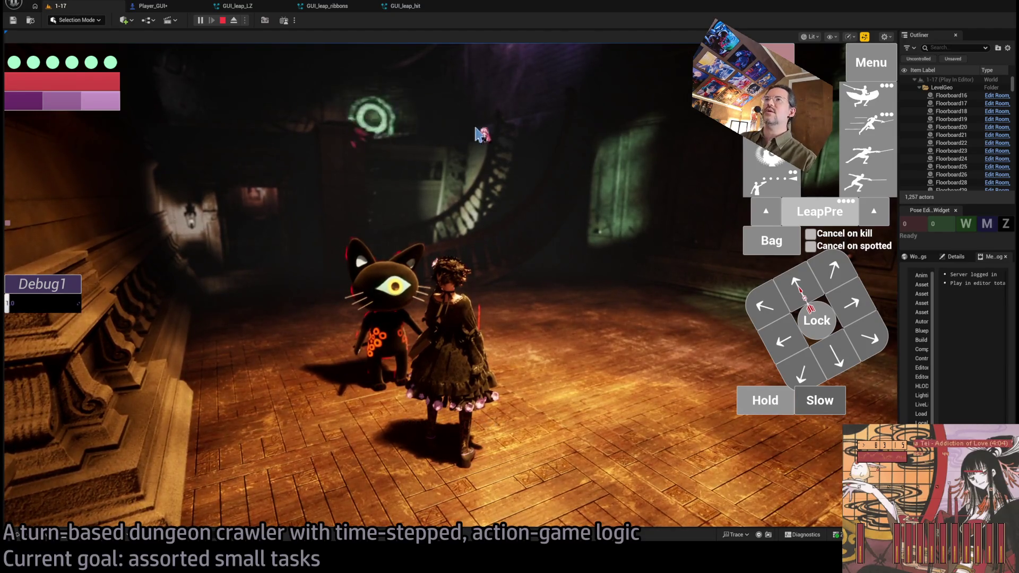
pyautogui.press('Escape')
pyautogui.click(185, 11)
pyautogui.click(399, 7)
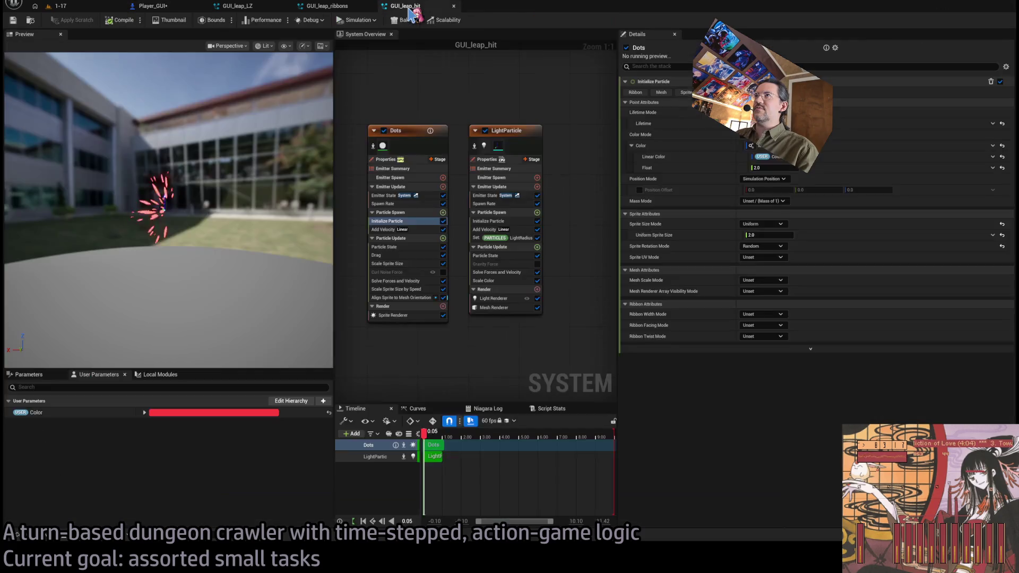
# - Revert the Dots emitter's Local Space change and inspect its Initialize Particle and Add Velocity modules
pyautogui.click(469, 119)
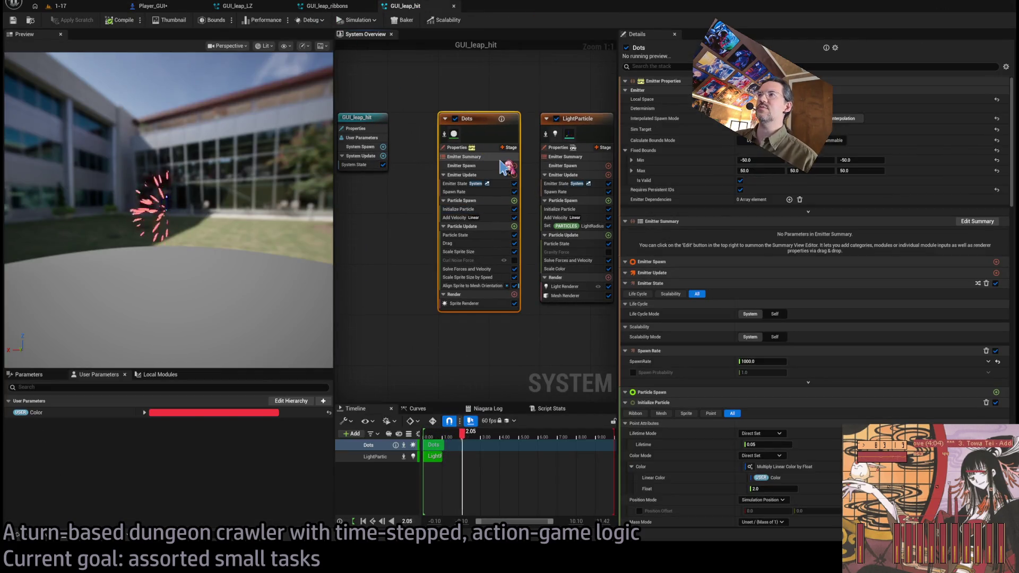
pyautogui.moveTo(486, 101); pyautogui.dragTo(483, 109)
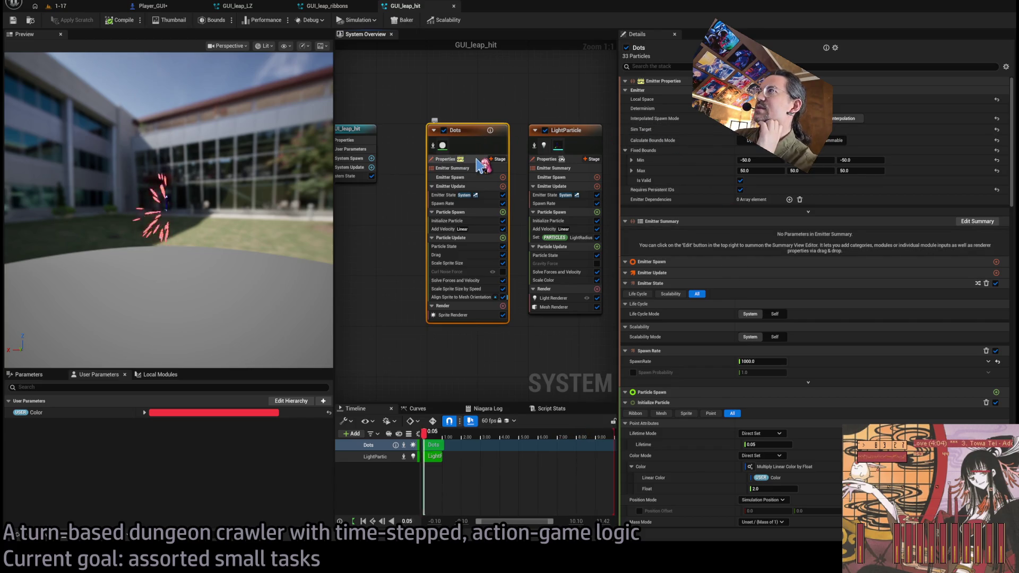
pyautogui.hotkey('ctrl', 'z')
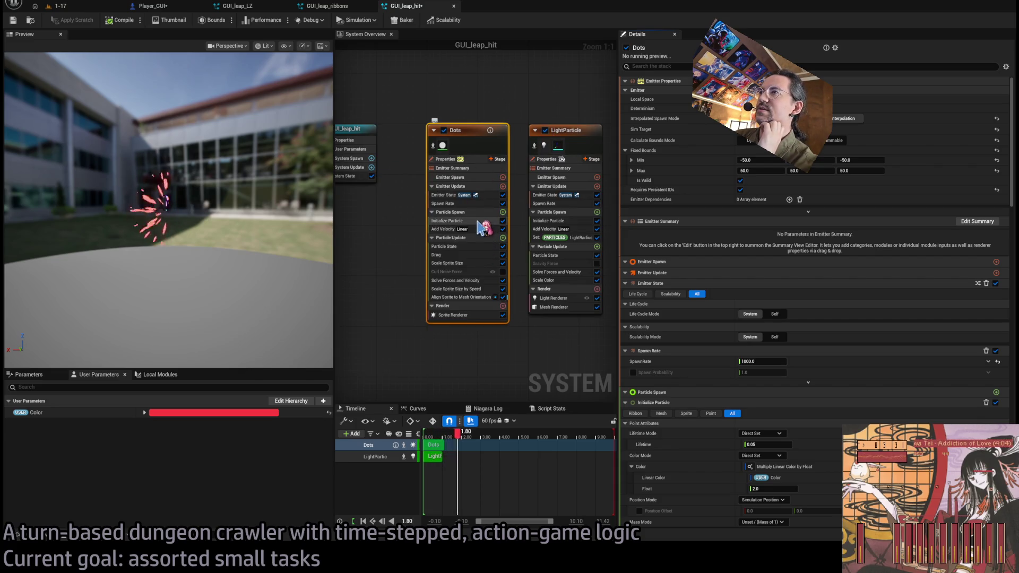
pyautogui.click(478, 221)
pyautogui.click(483, 230)
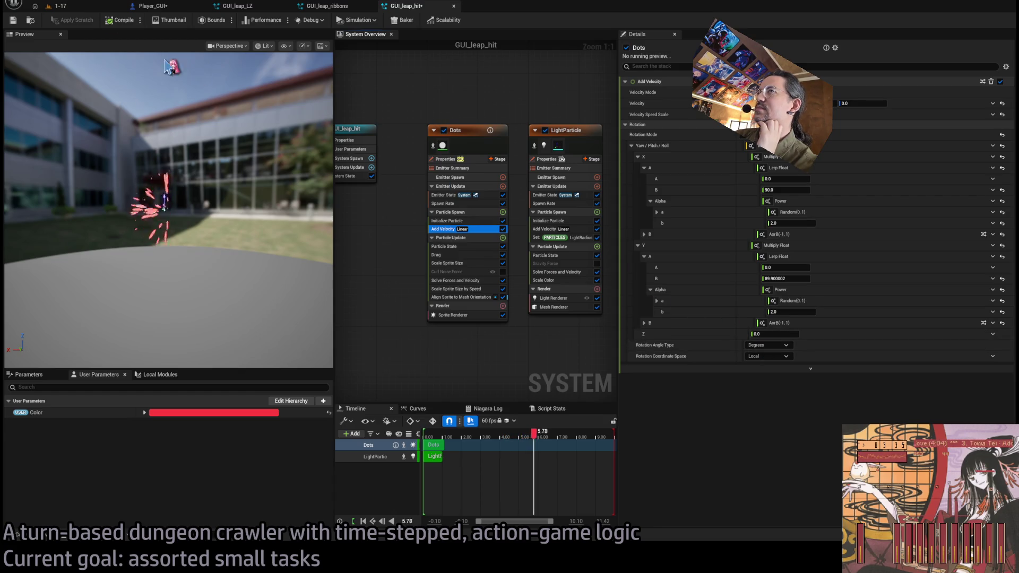
pyautogui.hotkey('ctrl', 'Tab')
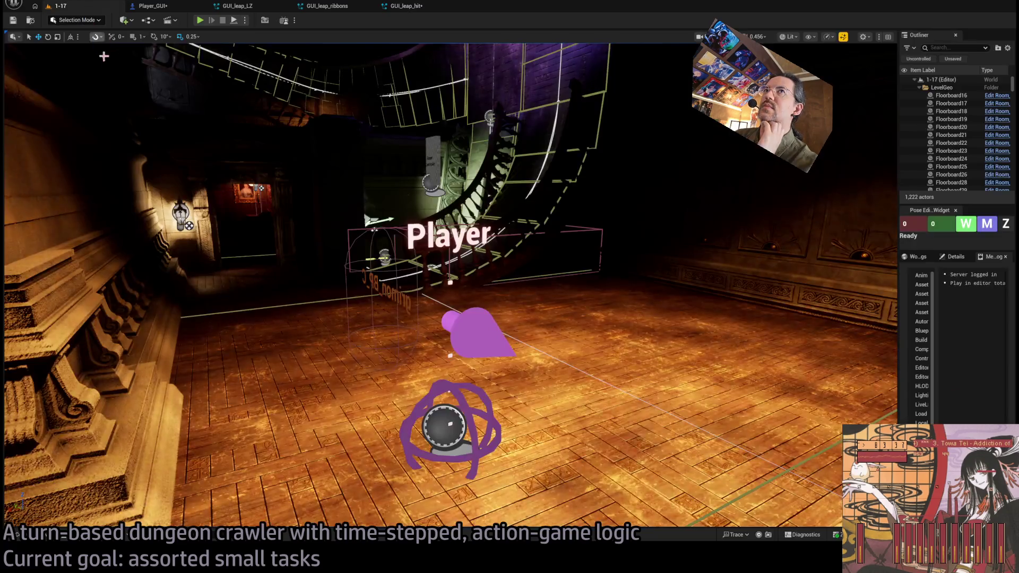
# - Play-test the leap impact effect, then glance at GUI_leap_hit before returning to level 1-17
pyautogui.click(202, 22)
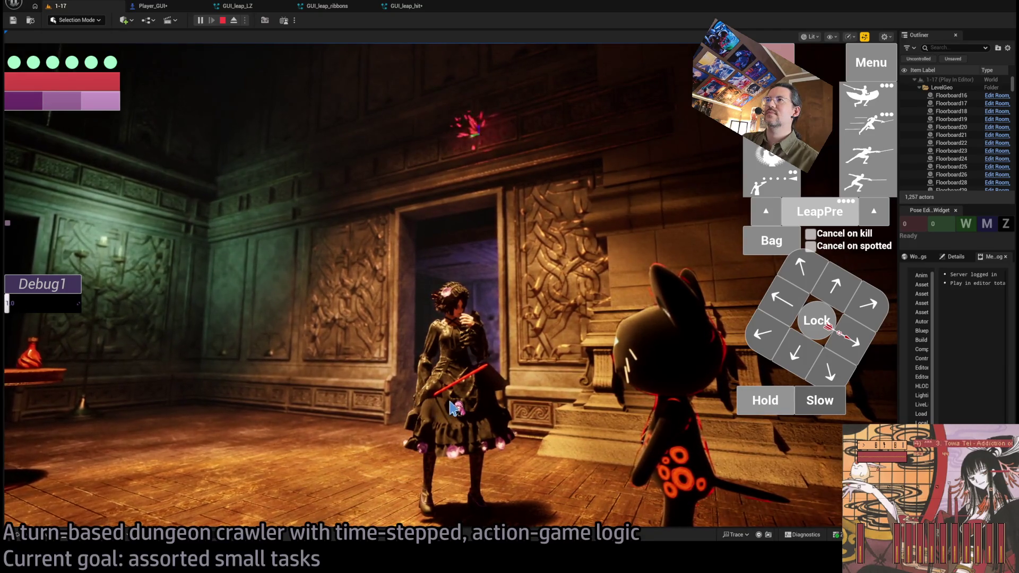
pyautogui.press('Escape')
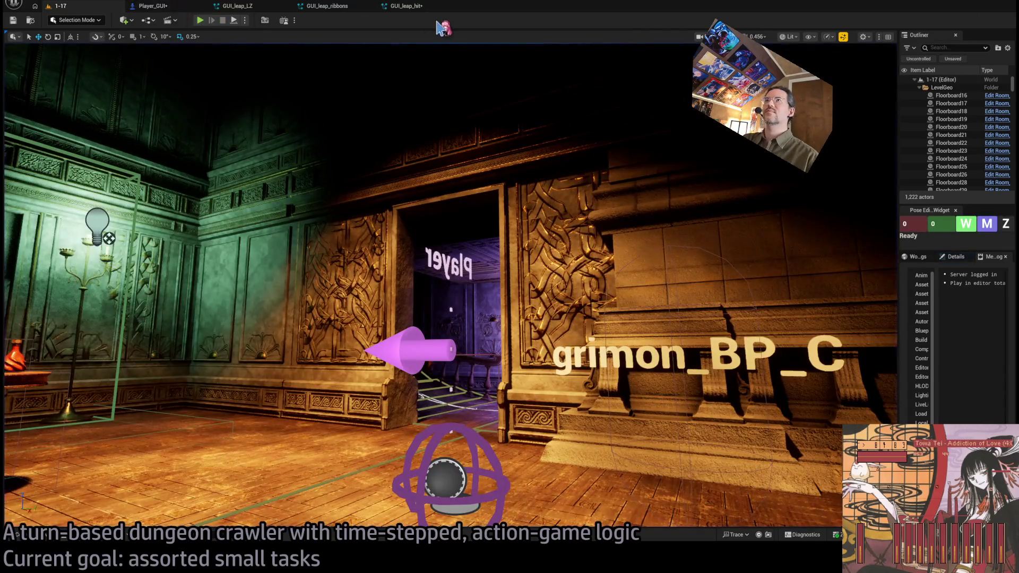
pyautogui.click(406, 6)
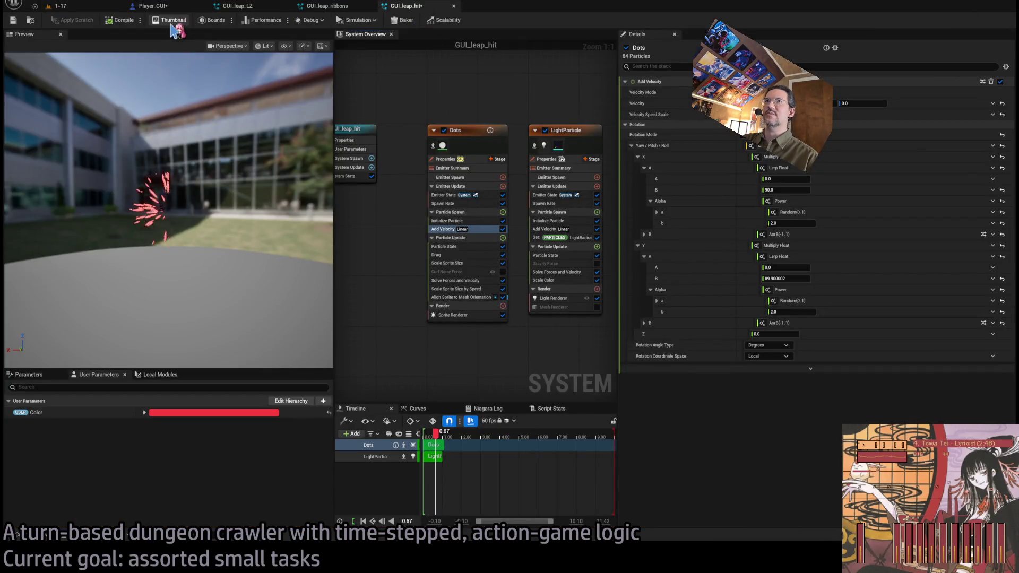
pyautogui.click(57, 6)
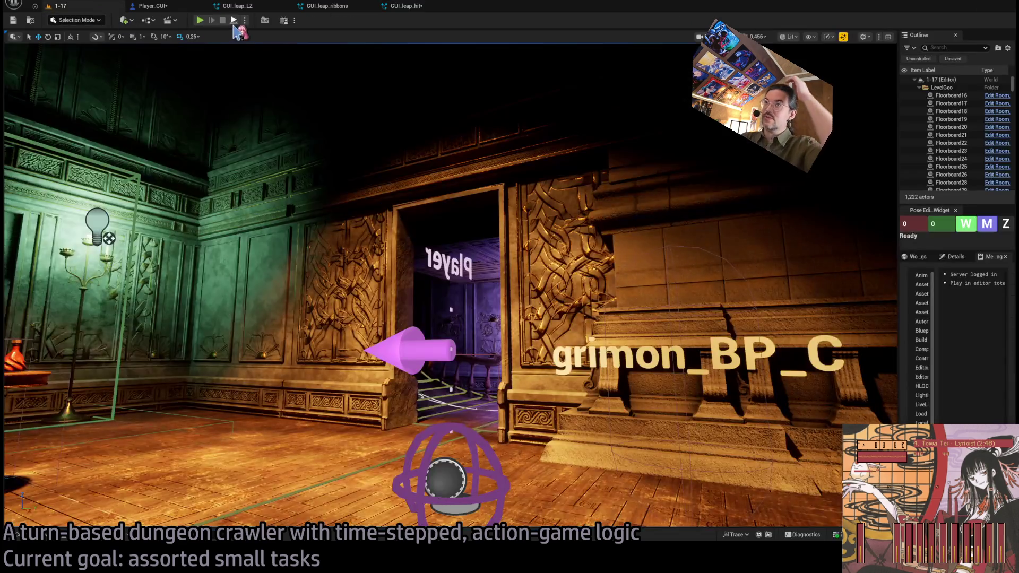
# - Run a second play test aiming the camera at the leap target, then reopen GUI_leap_hit
pyautogui.hotkey('alt', 'p')
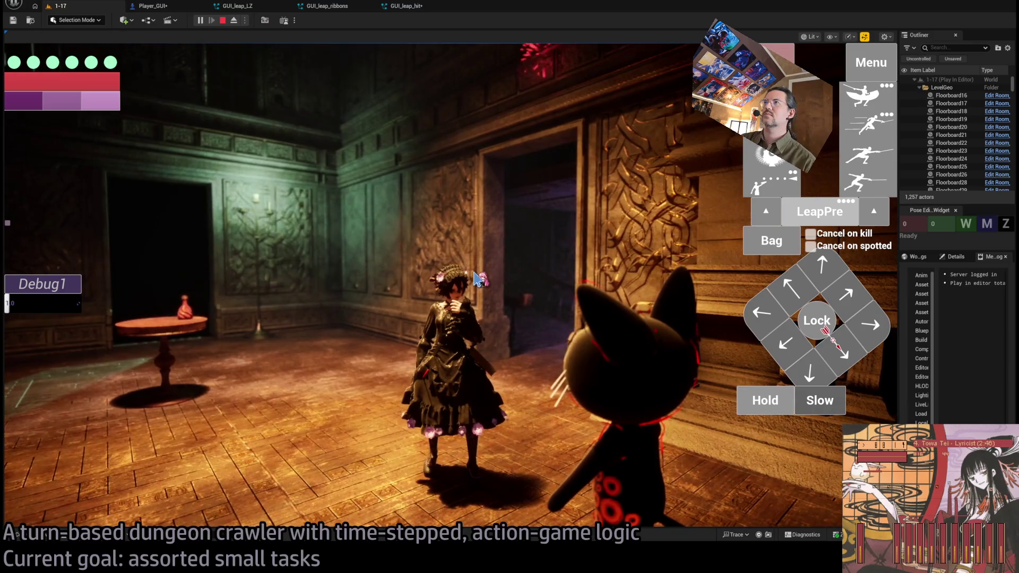
pyautogui.click(371, 387)
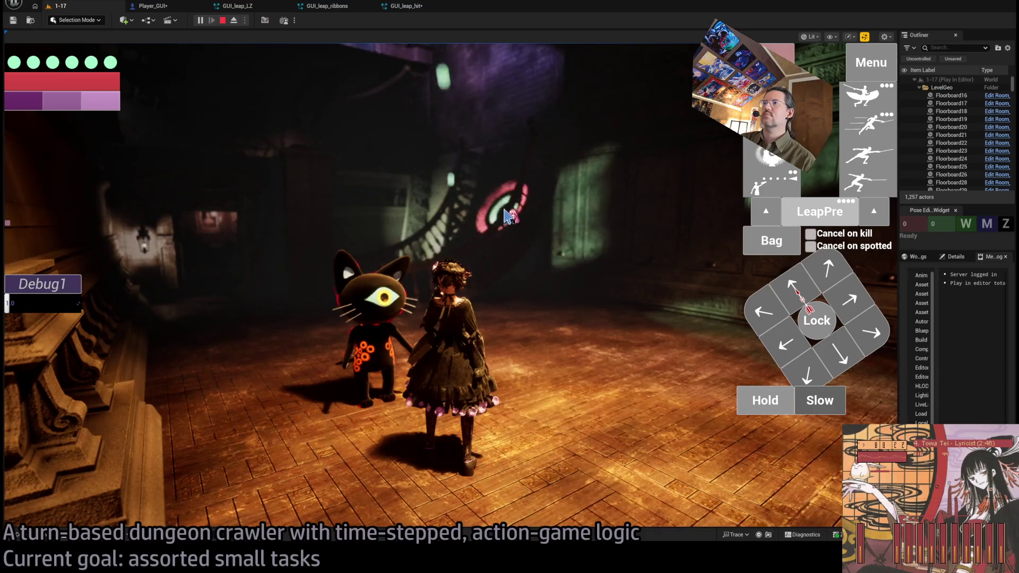
pyautogui.click(507, 215)
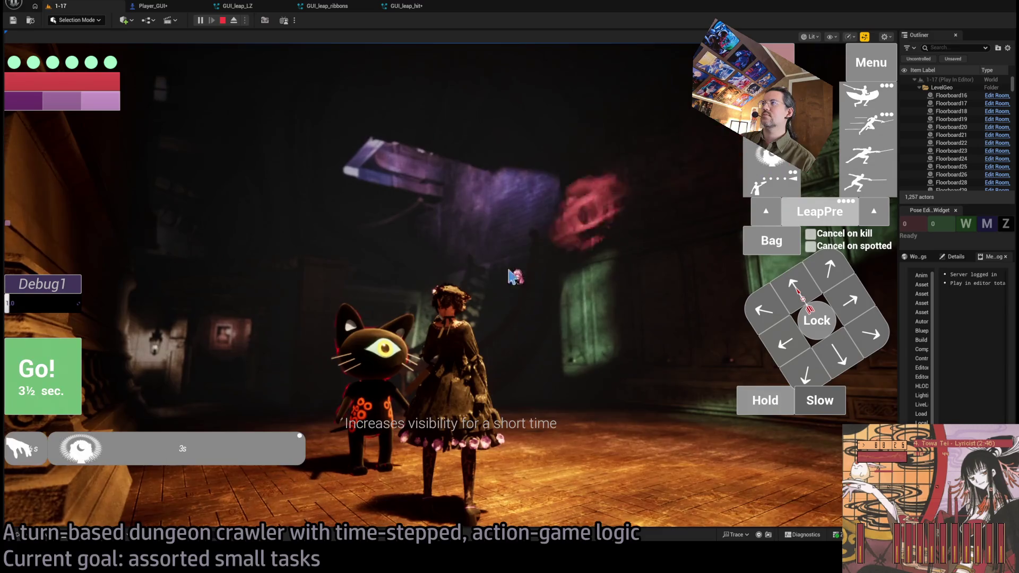
pyautogui.click(471, 232)
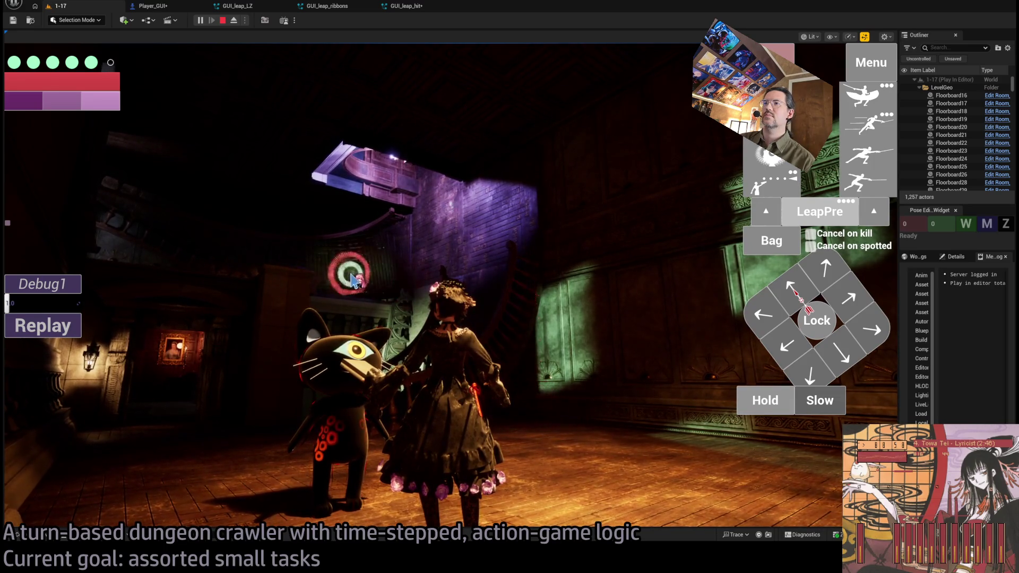
pyautogui.press('Escape')
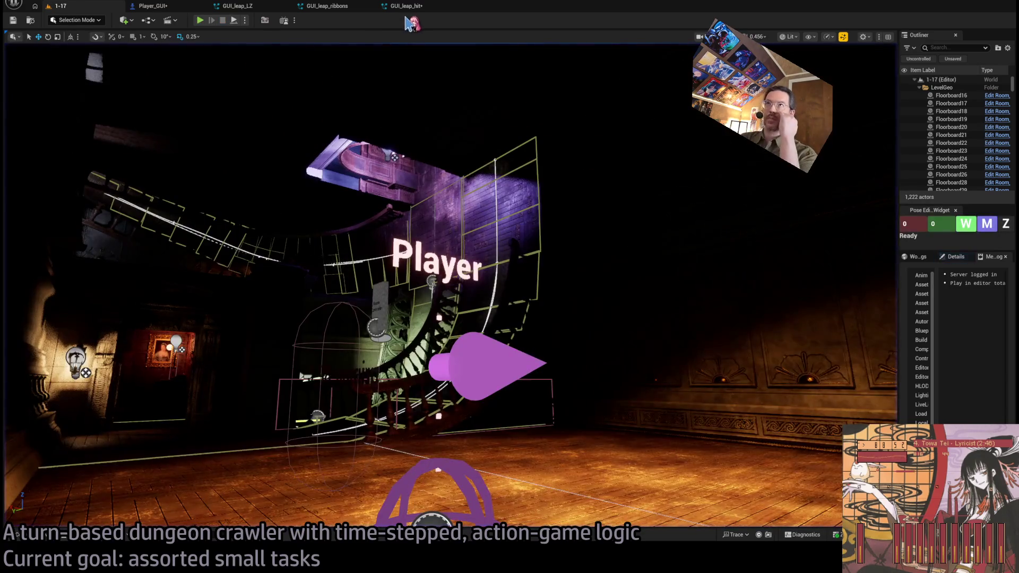
pyautogui.click(415, 15)
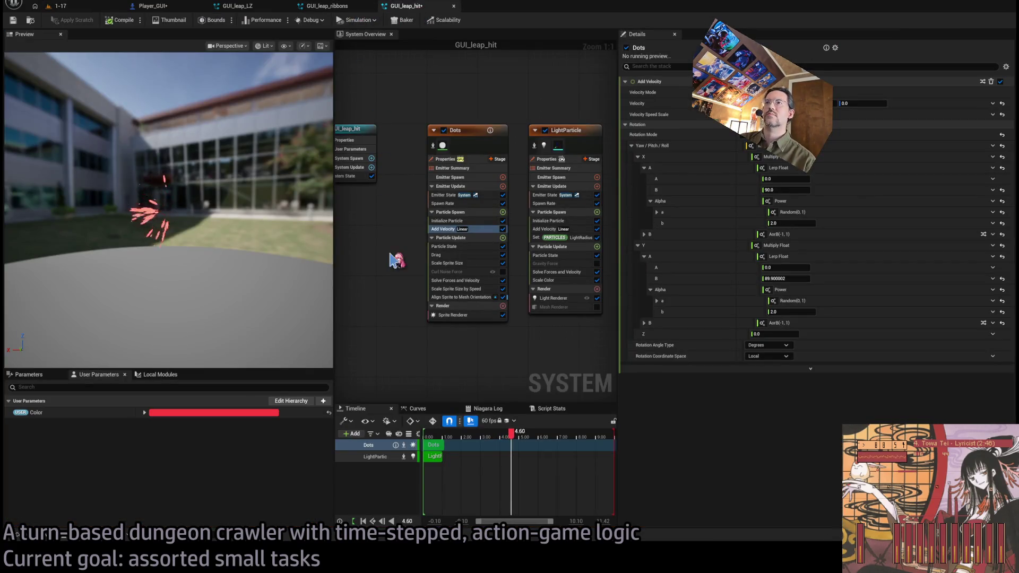
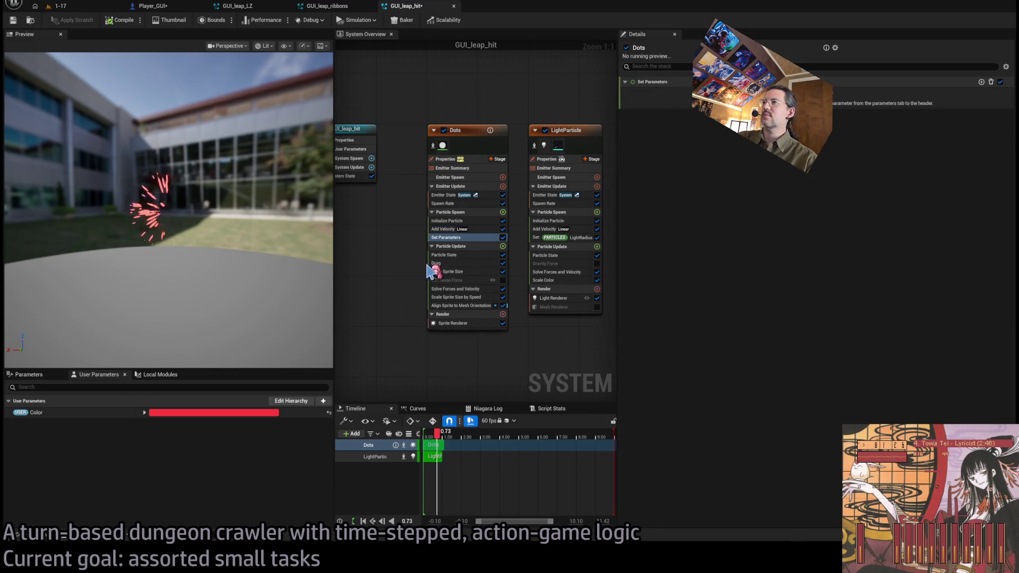
# - Move Set Parameters above Add Velocity and add a random-range particle float named Angle
pyautogui.moveTo(474, 234); pyautogui.dragTo(472, 228)
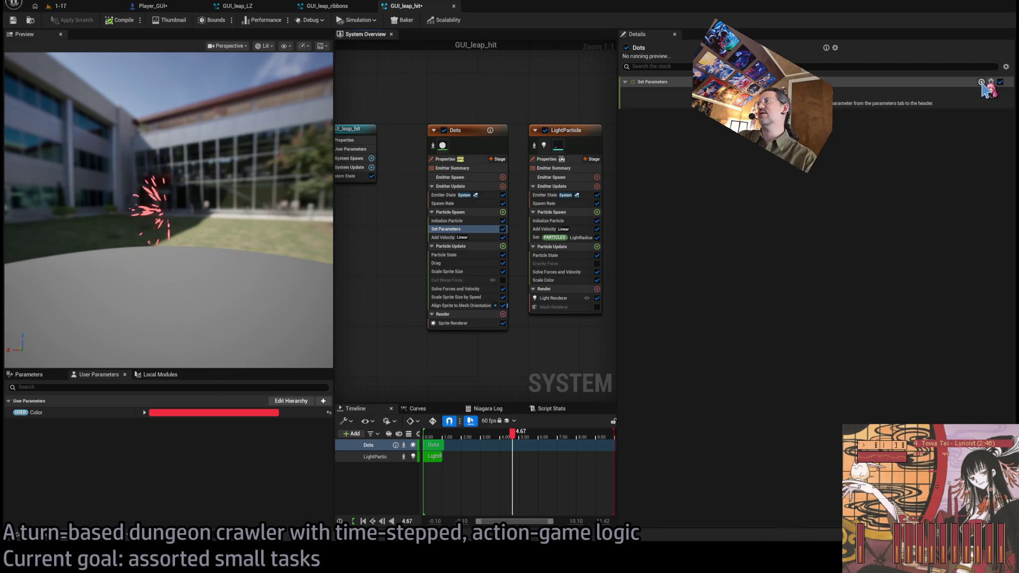
pyautogui.click(981, 82)
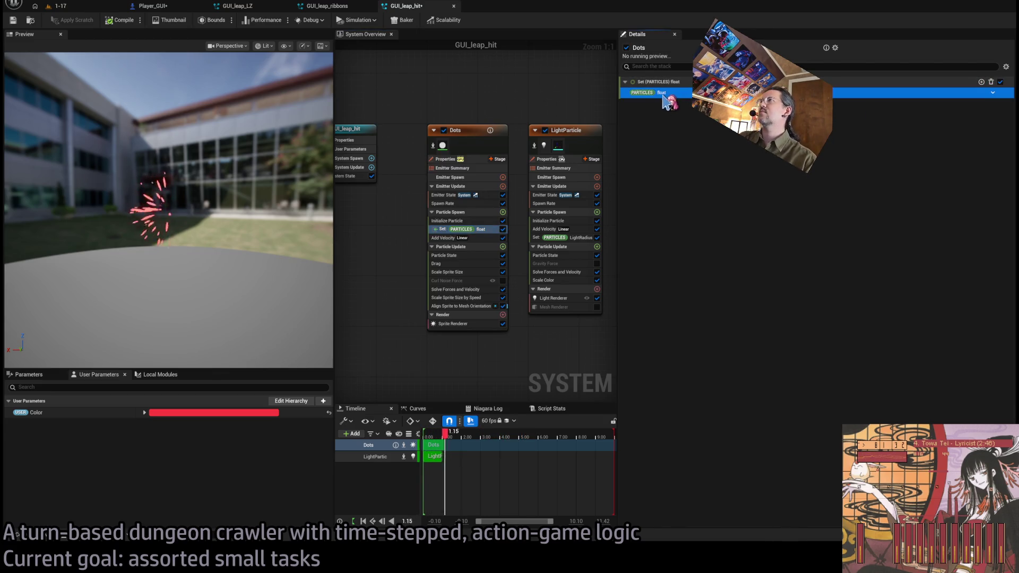
pyautogui.write('Angle')
pyautogui.press('Return')
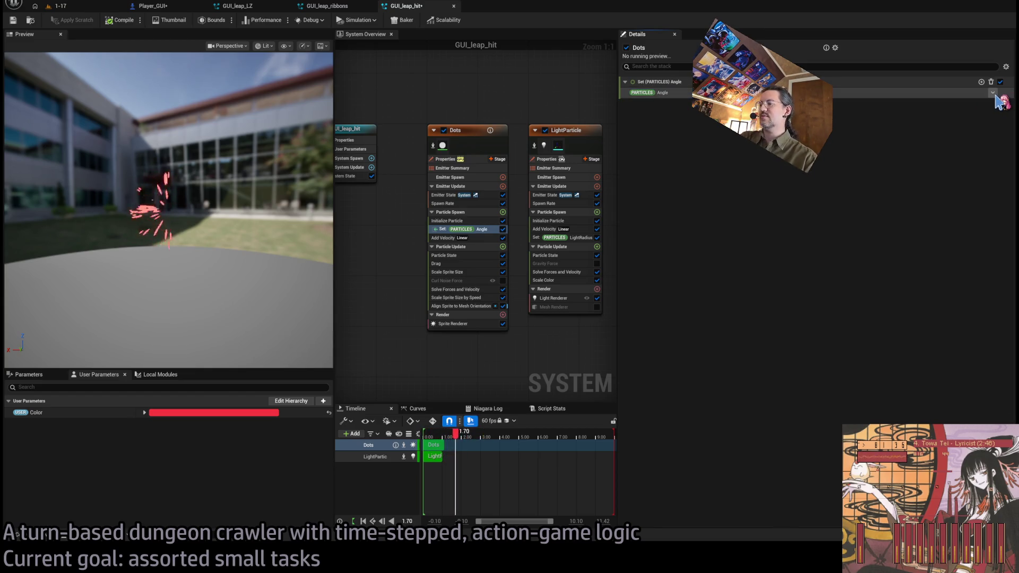
pyautogui.click(993, 94)
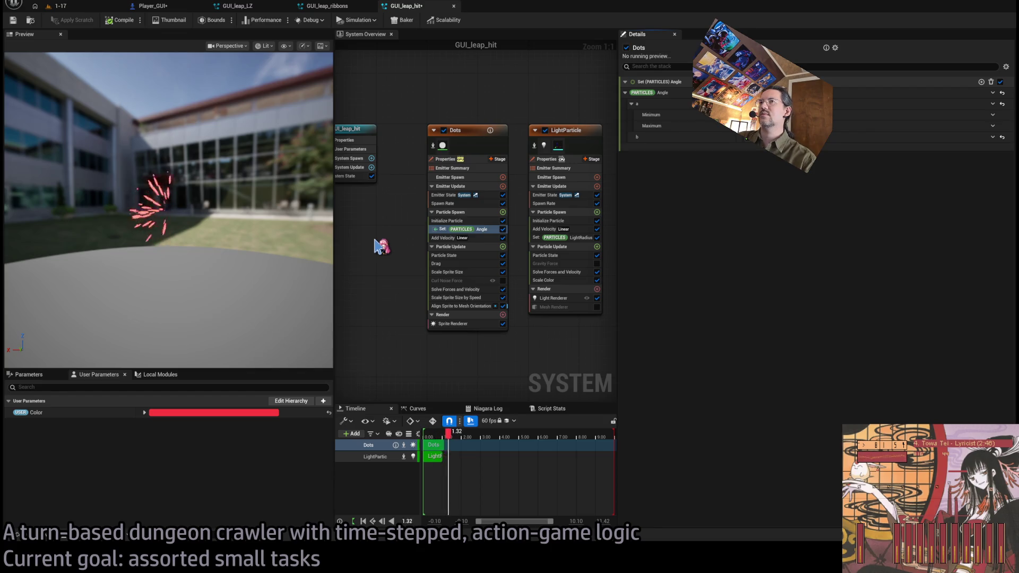
# - Review the Add Velocity, Initialize Particle, Spawn Rate and Set Angle module settings
pyautogui.click(663, 93)
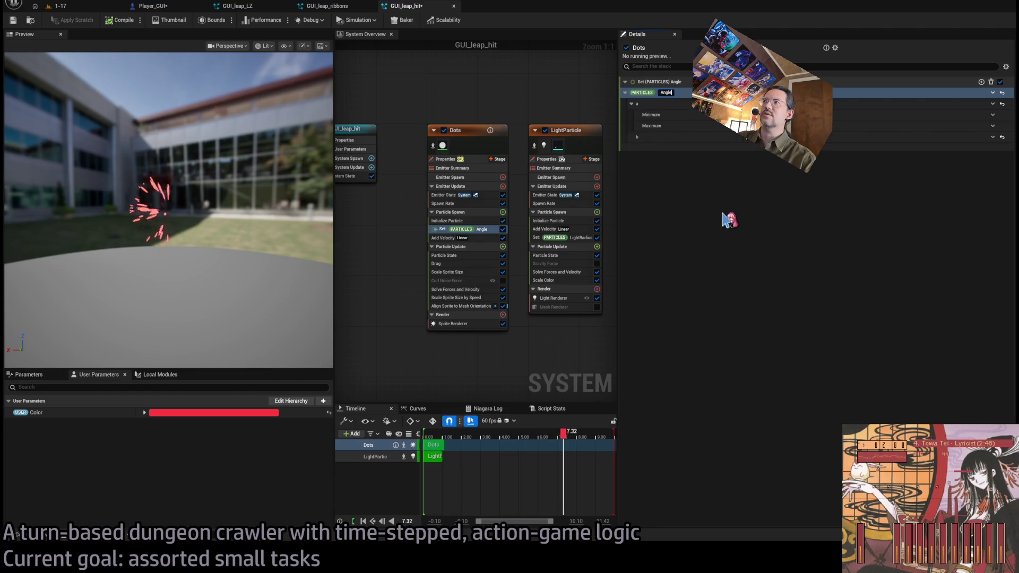
pyautogui.press('Escape')
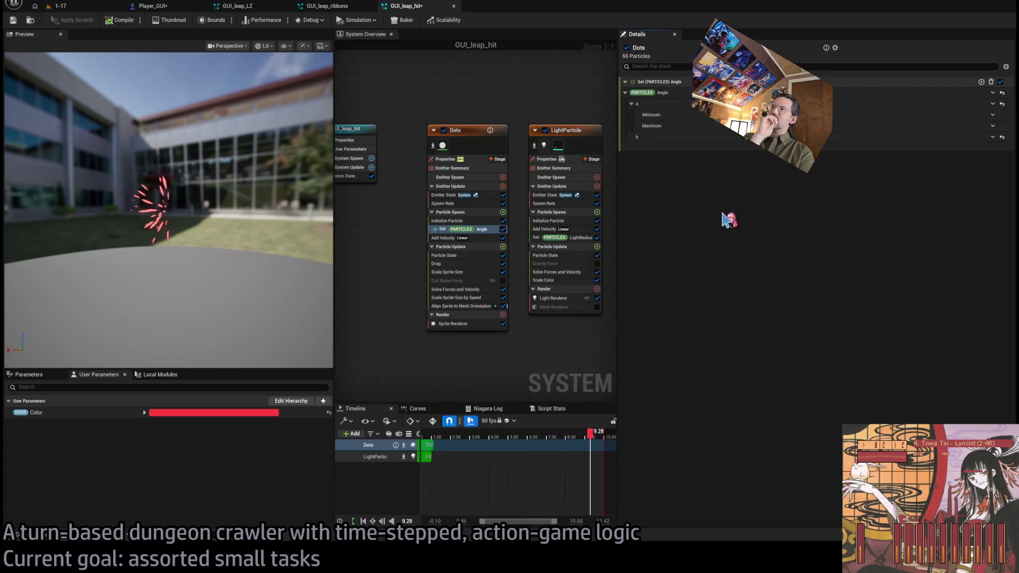
pyautogui.click(480, 238)
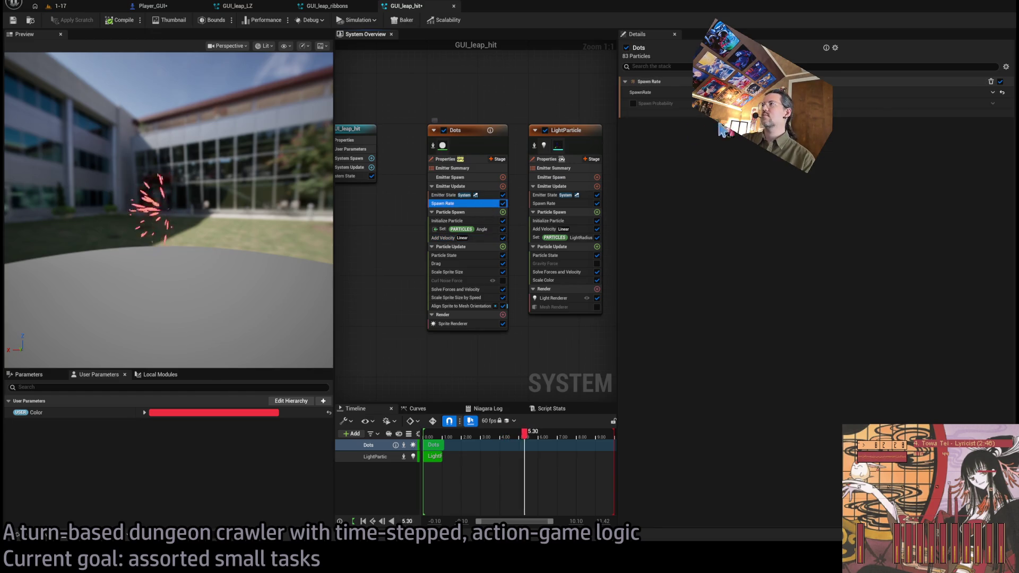
pyautogui.click(469, 212)
pyautogui.click(469, 220)
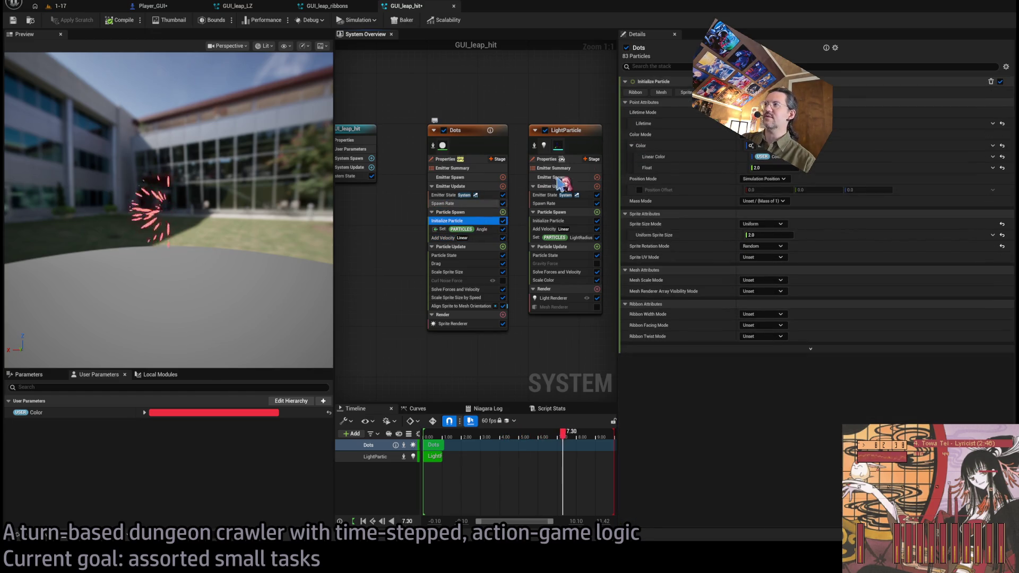
pyautogui.click(477, 204)
pyautogui.click(484, 230)
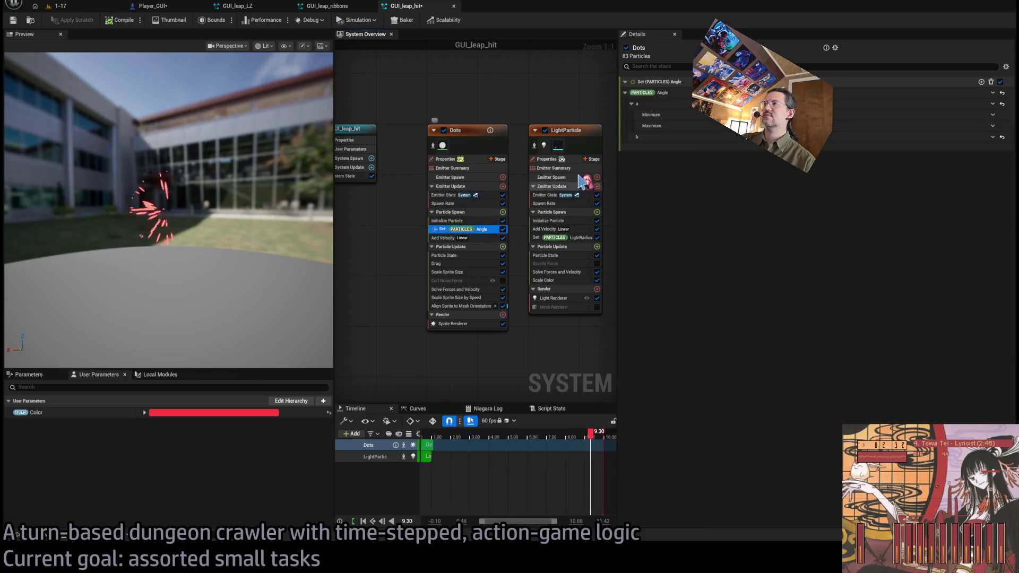
# - Rename the Angle parameter to AngleX and add a second particle float
pyautogui.click(669, 93)
pyautogui.write('X')
pyautogui.press('Return')
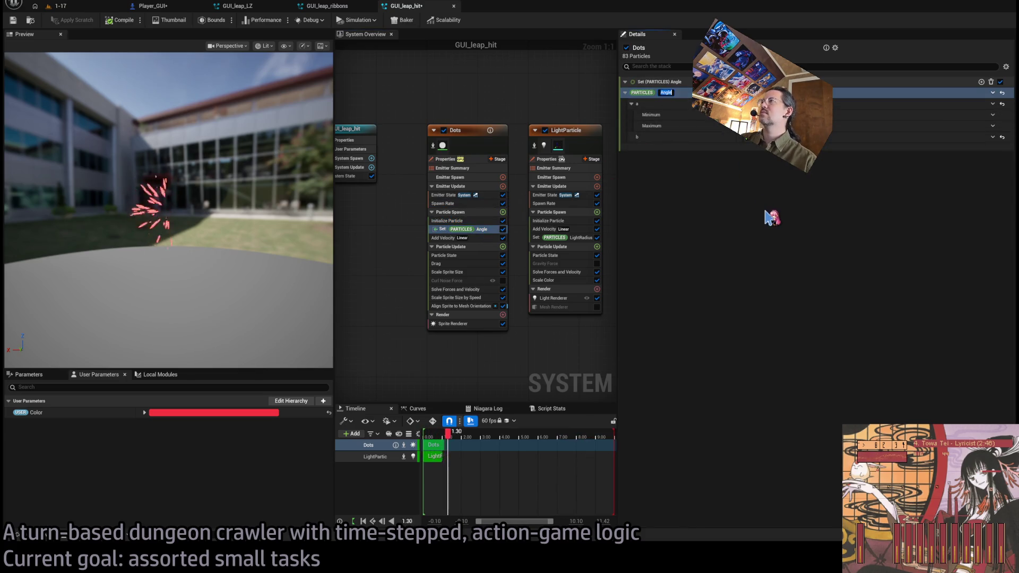
pyautogui.click(982, 82)
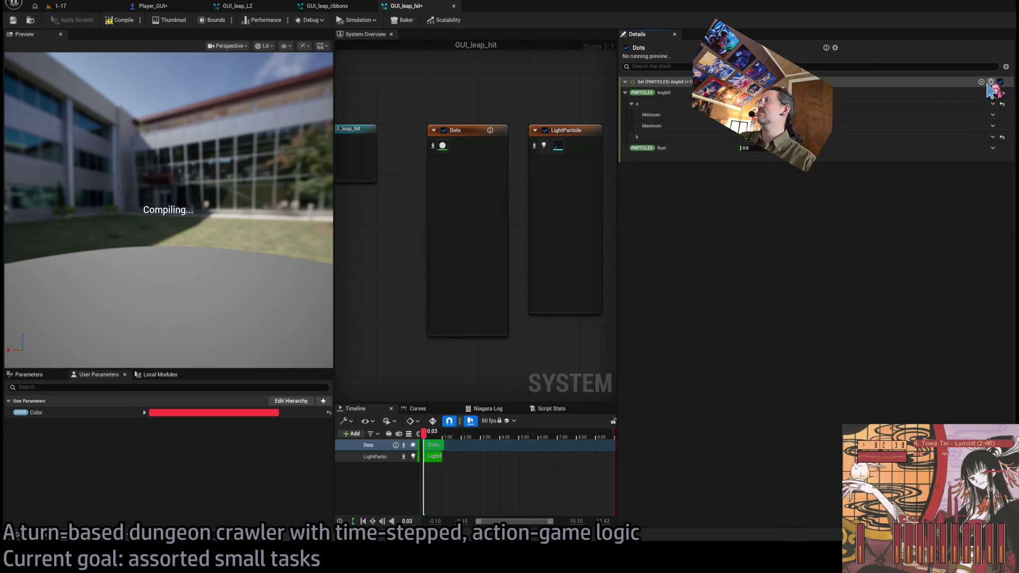
# - Name the new float AngleY and make it Power of a random 0–1 range with exponent 2.0
pyautogui.click(664, 148)
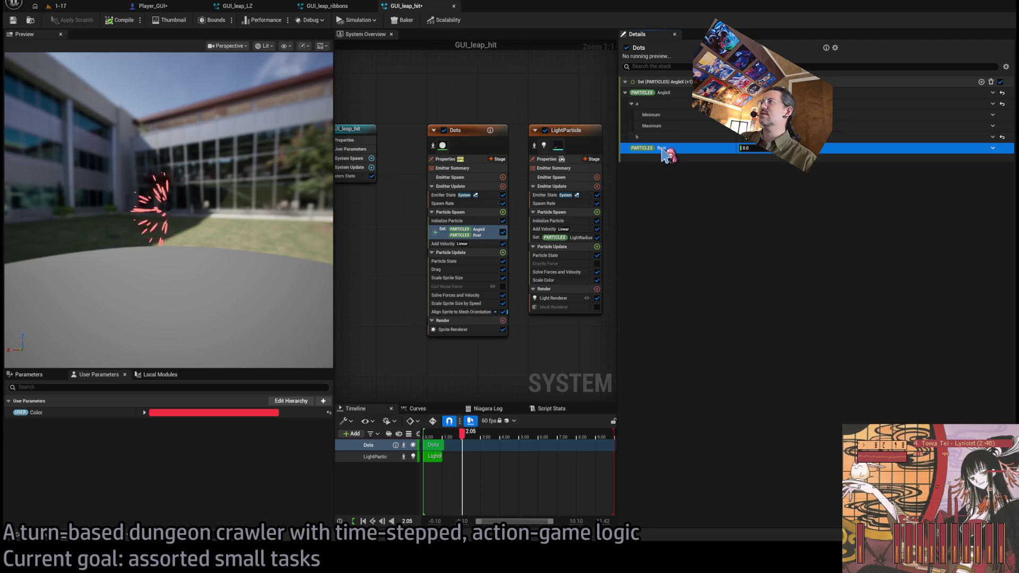
pyautogui.doubleClick(662, 148)
pyautogui.write('AngleY')
pyautogui.press('Return')
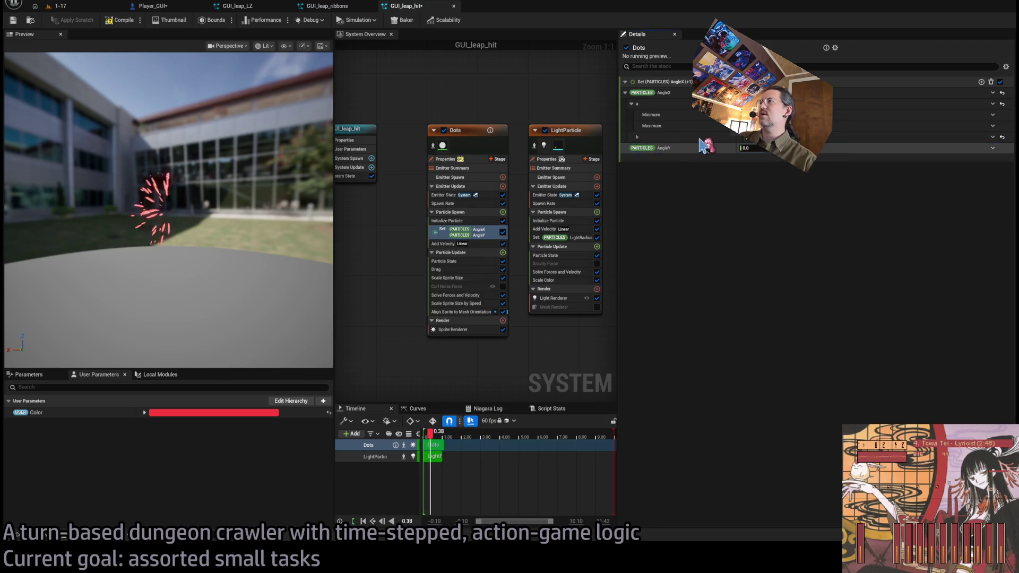
pyautogui.click(993, 148)
pyautogui.click(926, 172)
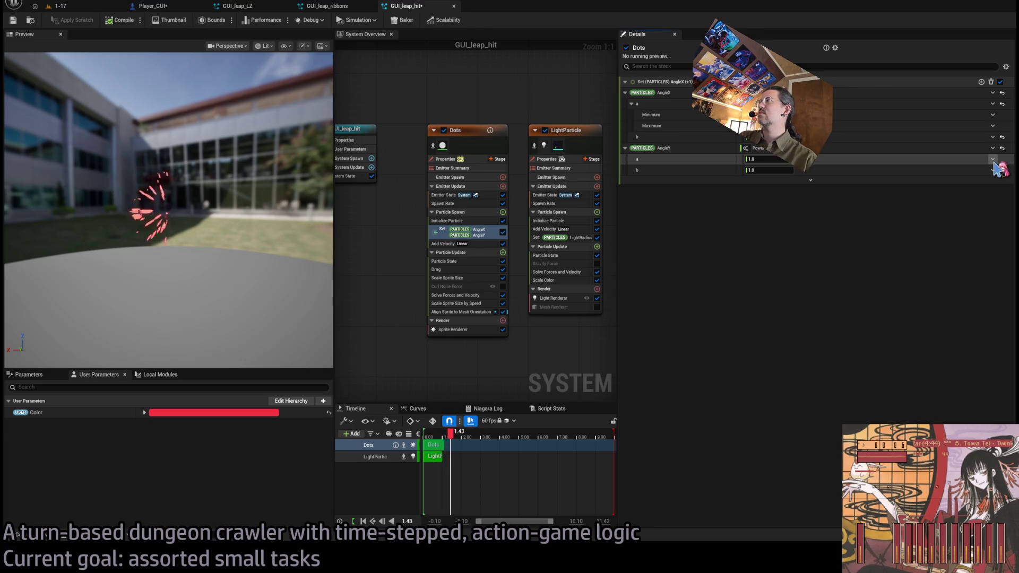
pyautogui.click(992, 159)
pyautogui.click(926, 183)
pyautogui.click(774, 192)
pyautogui.write('2')
pyautogui.press('Return')
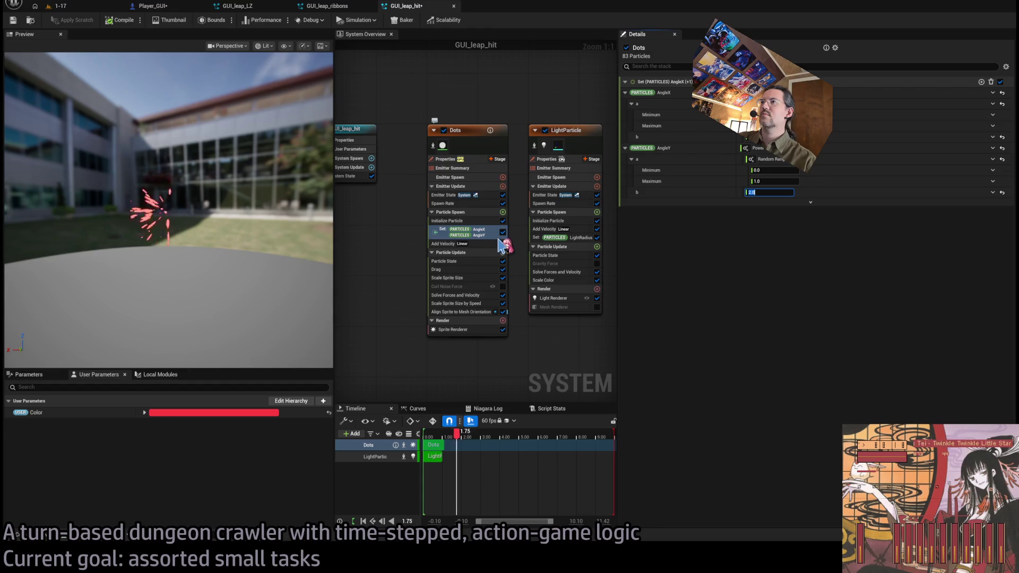
pyautogui.click(480, 245)
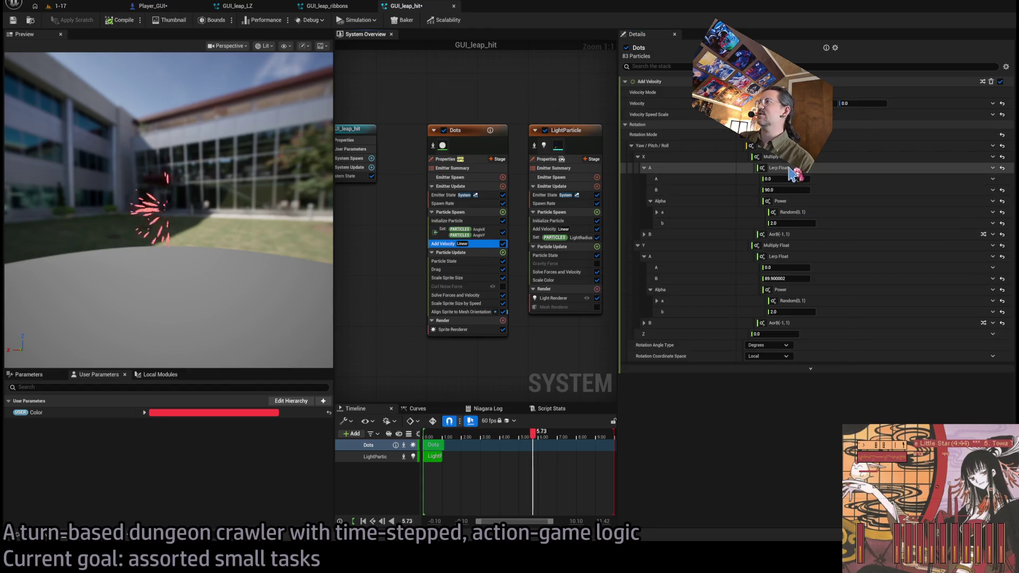
# - Link Add Velocity's X and Y rotation Alphas to Particles.AngleX and AngleY, and make Velocity Speed Scale a lerp
pyautogui.click(995, 203)
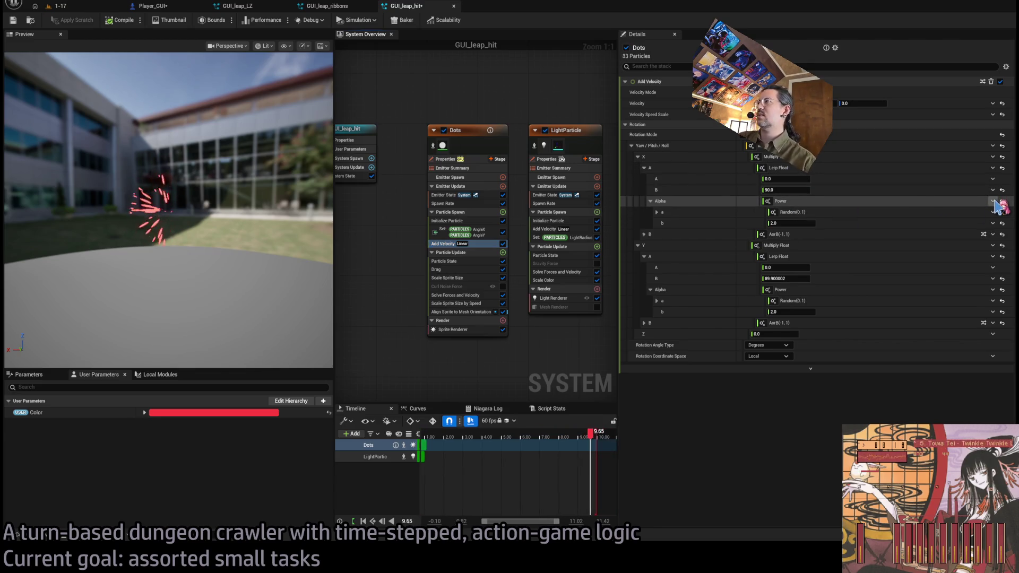
pyautogui.click(976, 263)
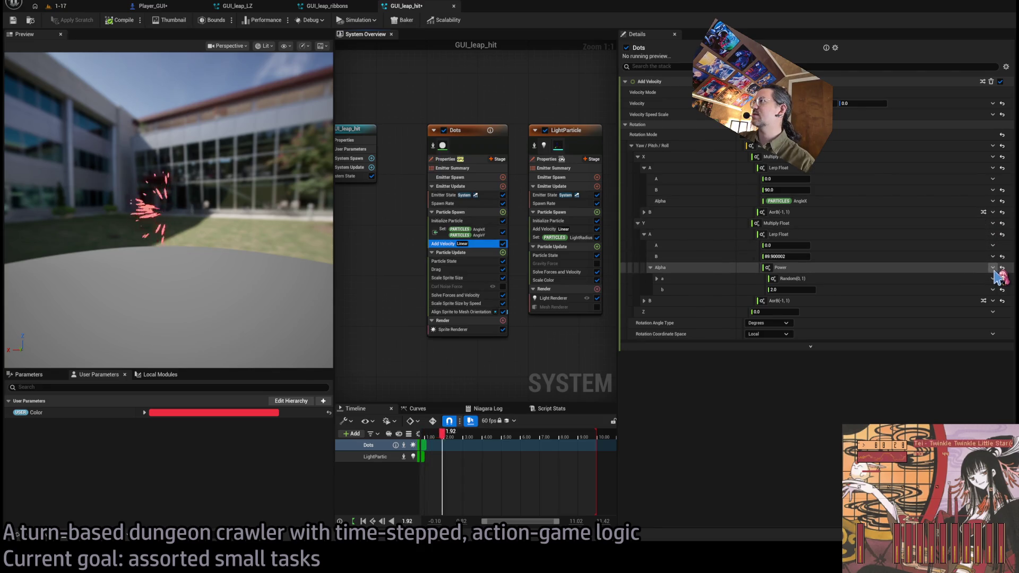
pyautogui.click(993, 269)
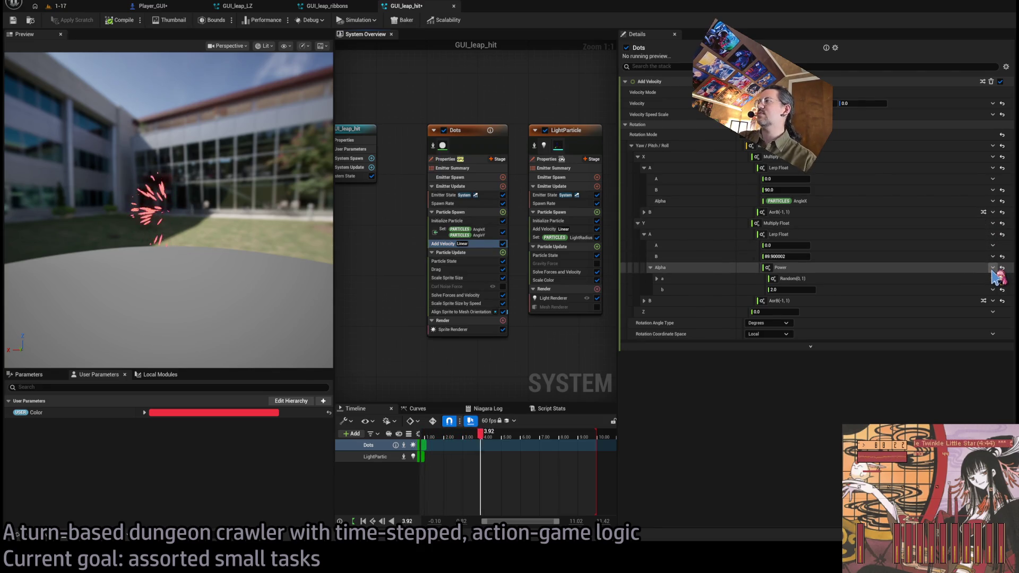
pyautogui.moveTo(993, 271); pyautogui.dragTo(992, 269)
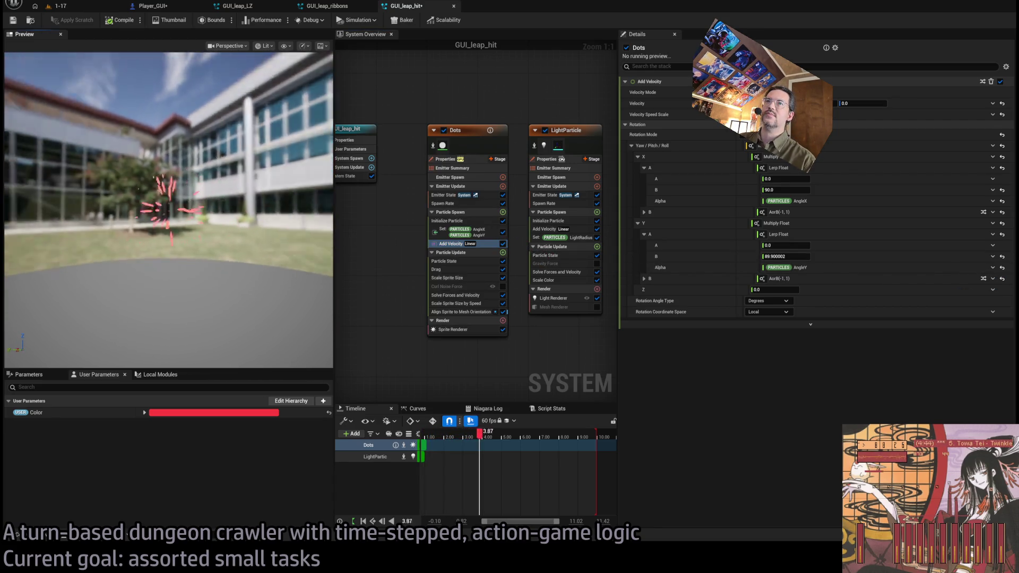
pyautogui.moveTo(298, 247); pyautogui.dragTo(297, 247)
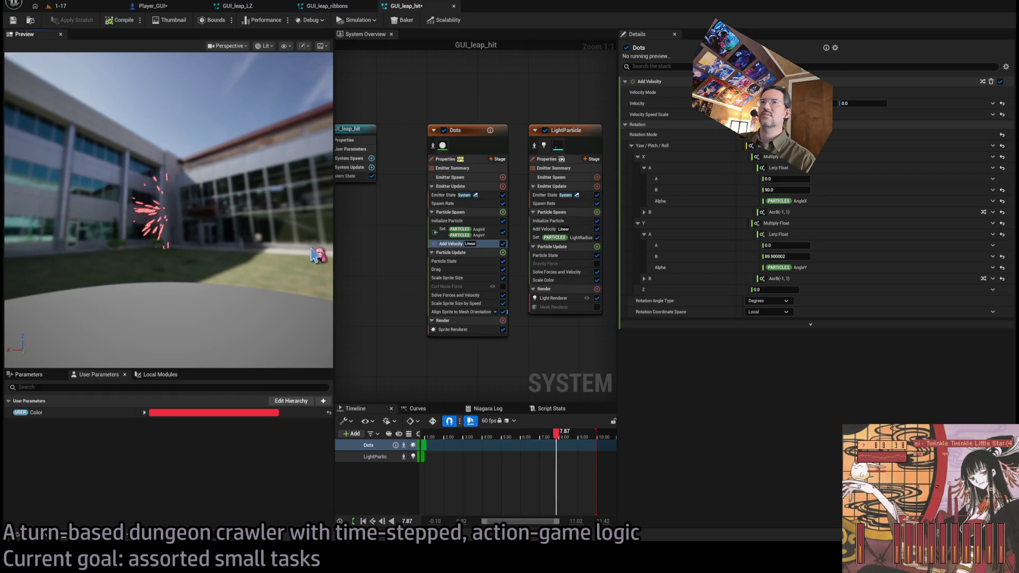
pyautogui.click(483, 244)
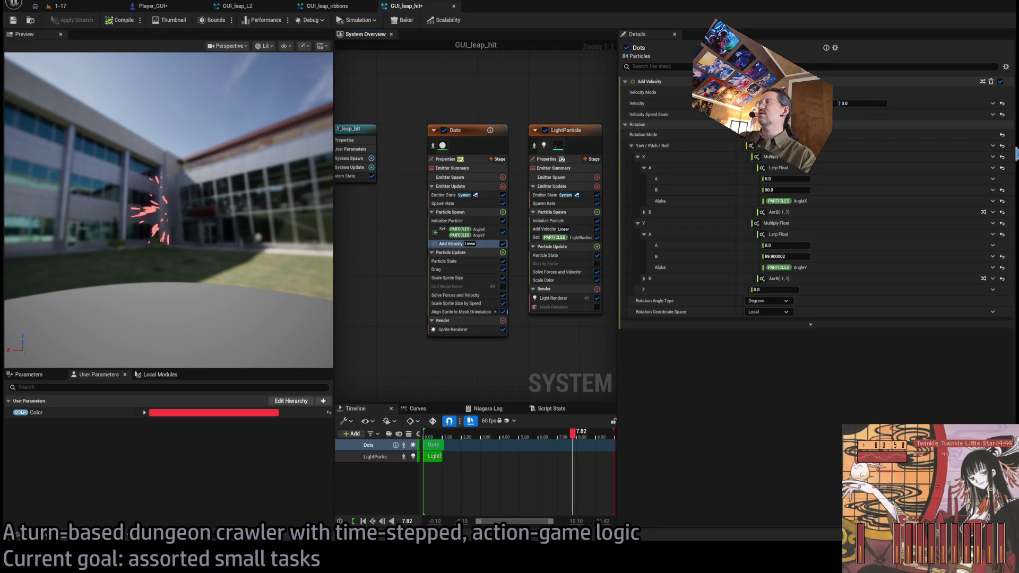
pyautogui.hotkey('ctrl', 'z')
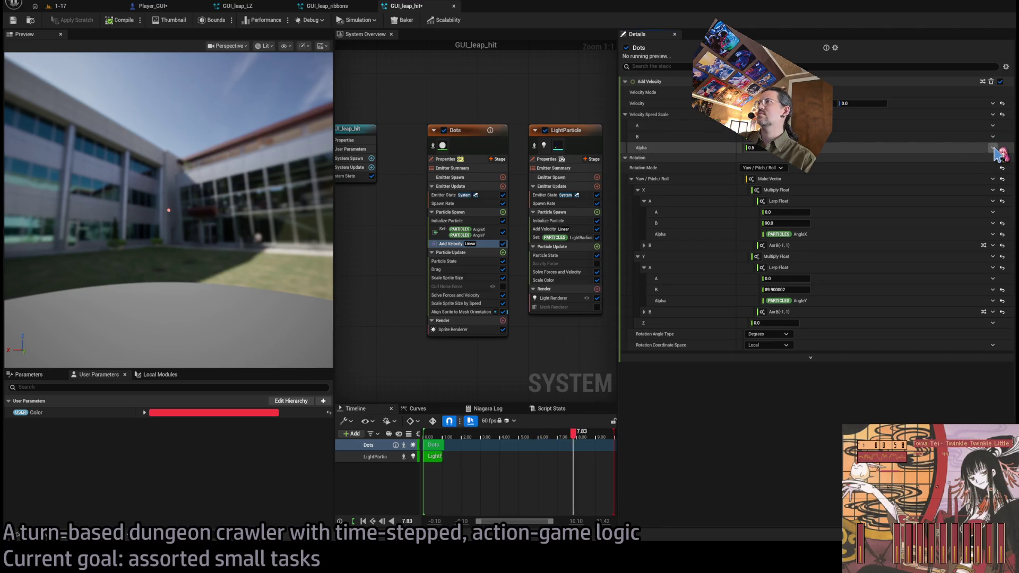
# - Make Speed Scale's Alpha a Lerp Float with A and B bound to particle AngleX and AngleY
pyautogui.hotkey('ctrl', 'v')
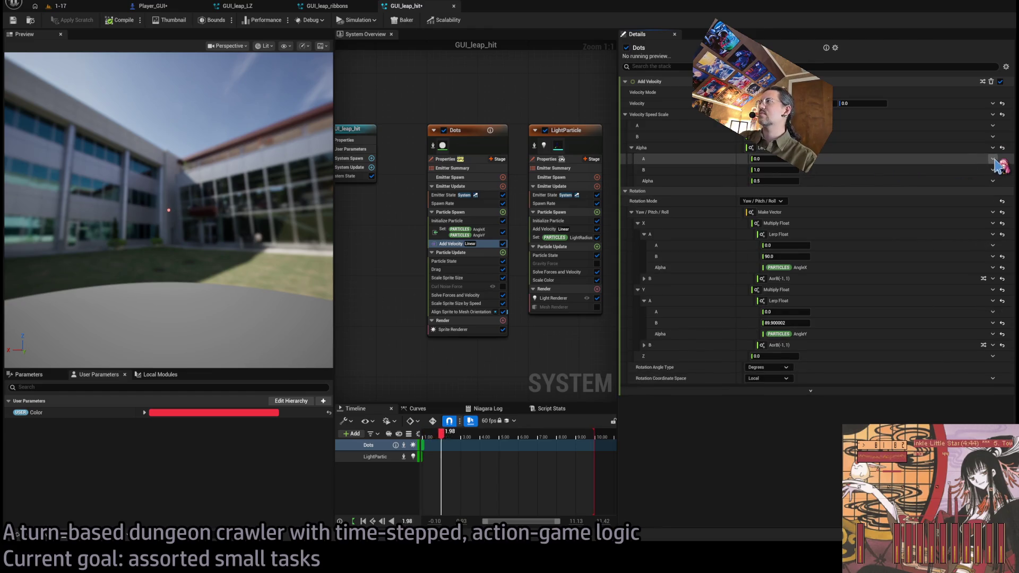
pyautogui.hotkey('ctrl', 'v')
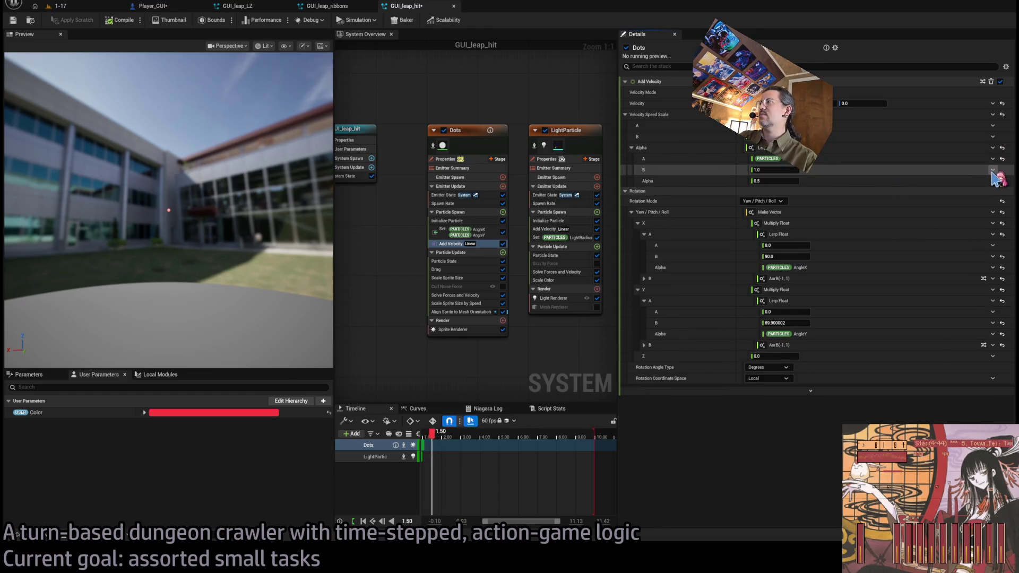
pyautogui.hotkey('ctrl', 'v')
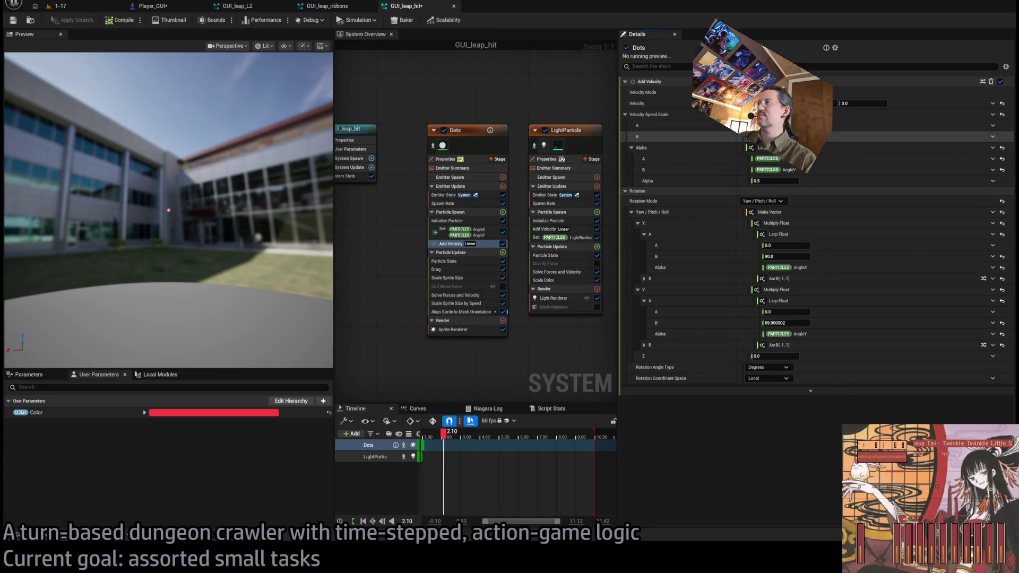
pyautogui.click(631, 147)
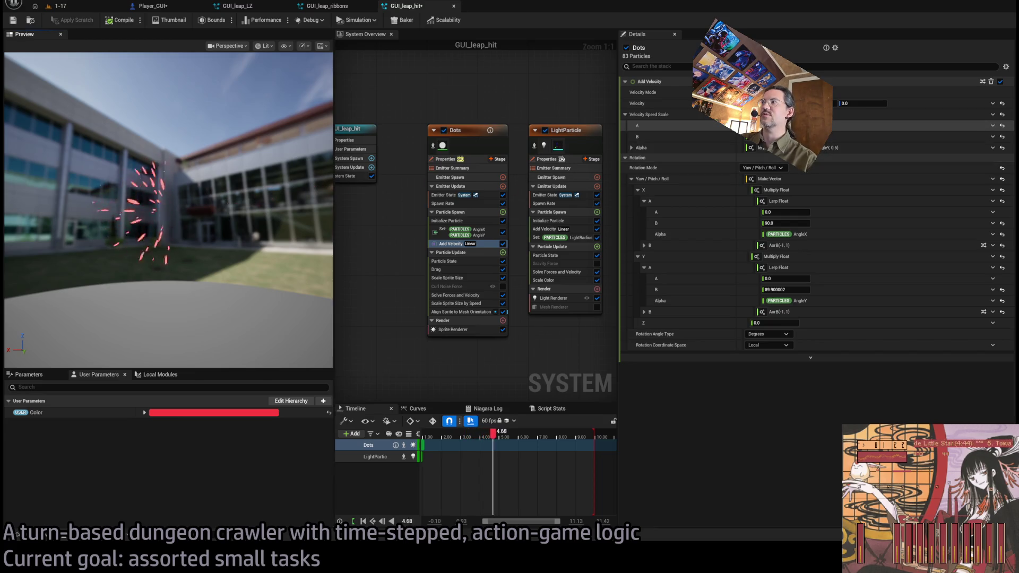
pyautogui.moveTo(170, 212)
pyautogui.mouseDown()
pyautogui.moveTo(181, 175)
pyautogui.moveTo(160, 223)
pyautogui.moveTo(212, 215)
pyautogui.mouseUp()
pyautogui.click(743, 137)
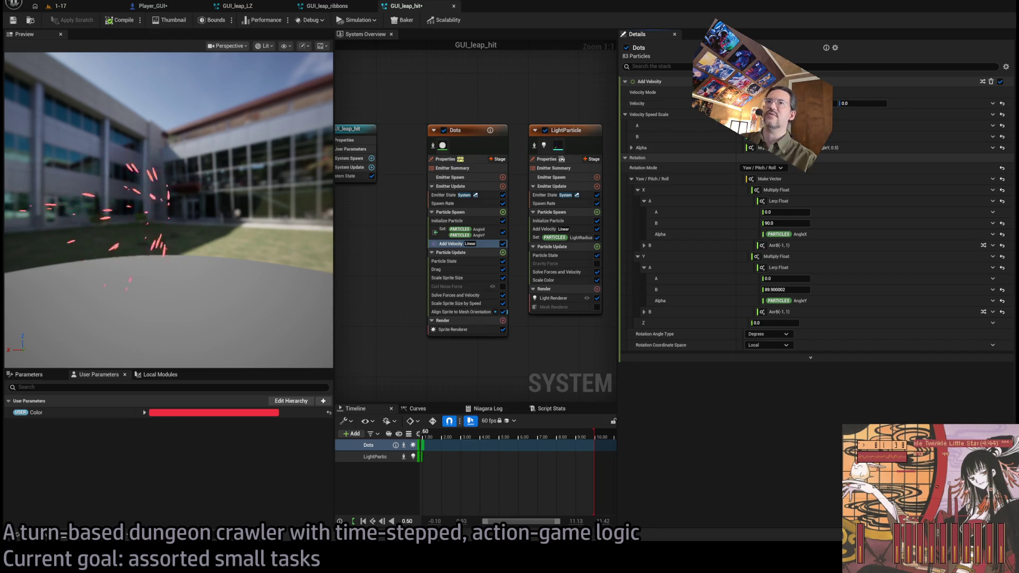
pyautogui.moveTo(297, 191); pyautogui.dragTo(297, 249)
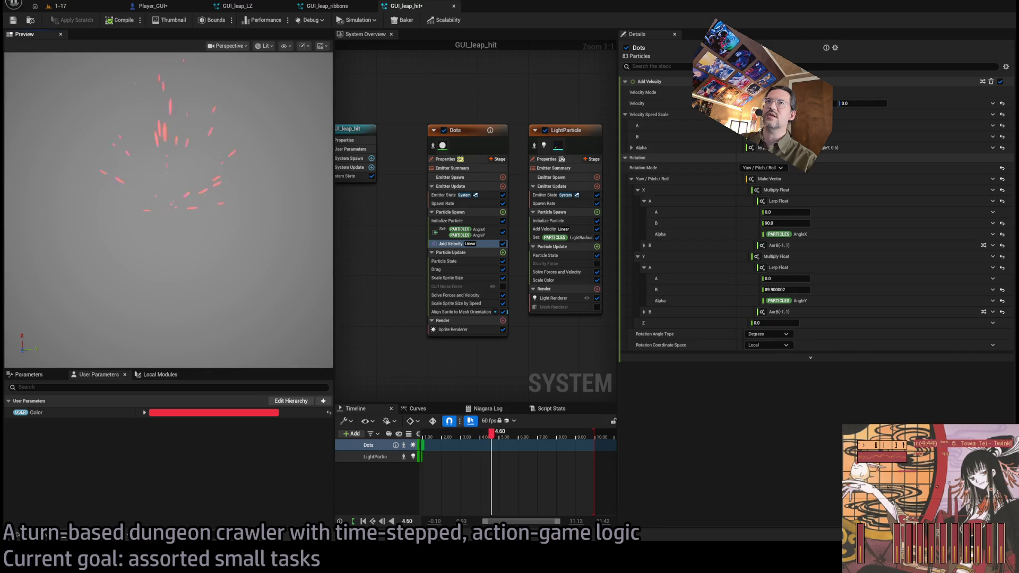
pyautogui.moveTo(255, 212)
pyautogui.mouseDown()
pyautogui.moveTo(255, 180)
pyautogui.moveTo(255, 211)
pyautogui.mouseUp()
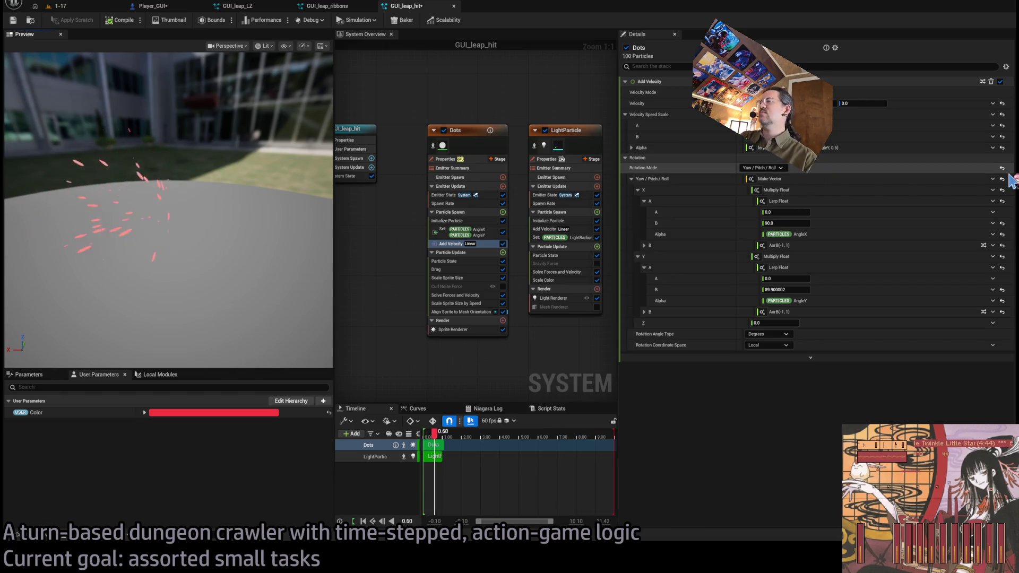
# - Rework the Speed Scale Alpha as a Power of the AngleX lerp, with b set to 0.25
pyautogui.hotkey('ctrl', 'z')
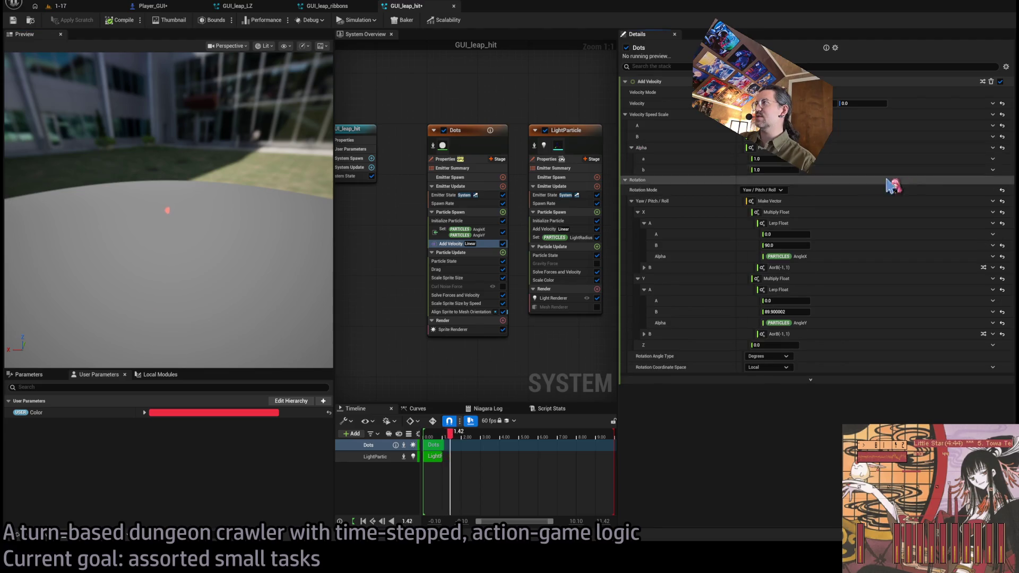
pyautogui.hotkey('ctrl', 'z')
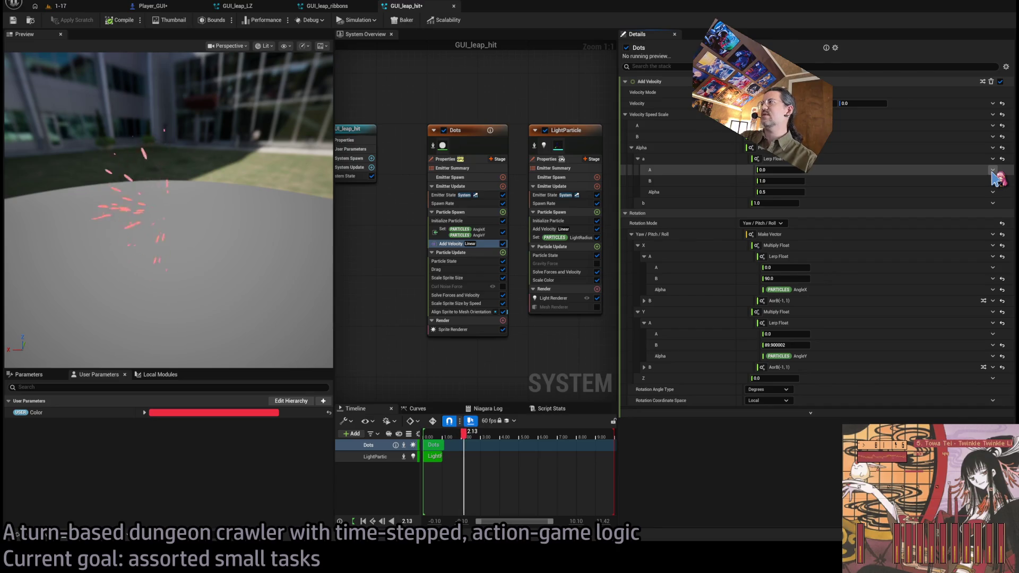
pyautogui.hotkey('ctrl', 'z')
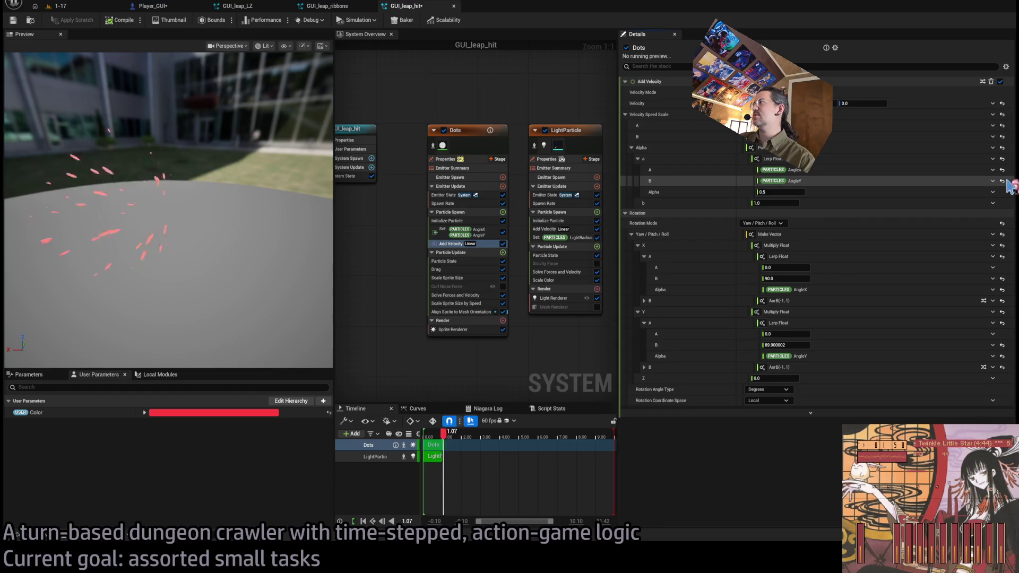
pyautogui.click(638, 159)
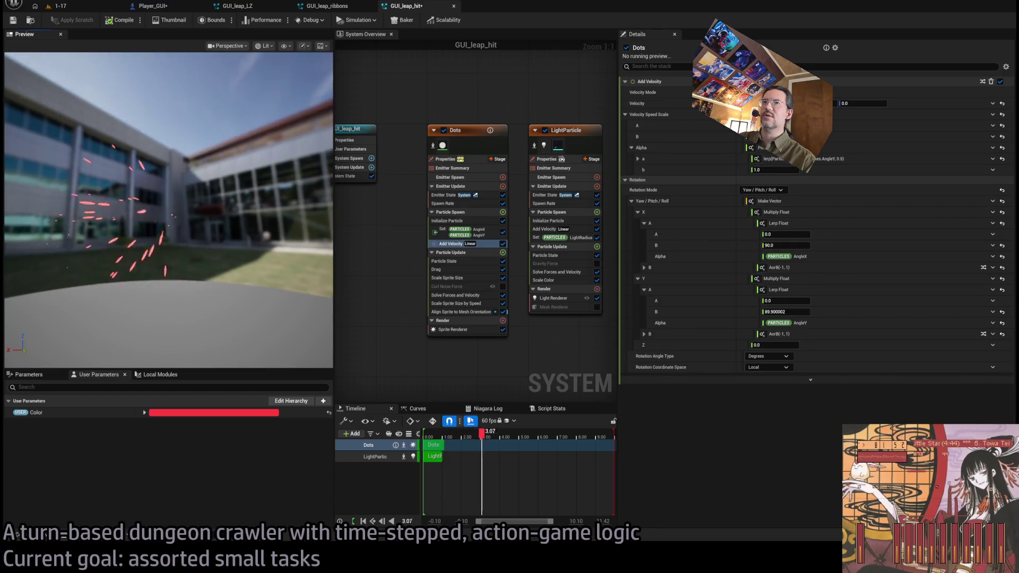
pyautogui.moveTo(790, 170); pyautogui.dragTo(804, 170)
pyautogui.write('0.25')
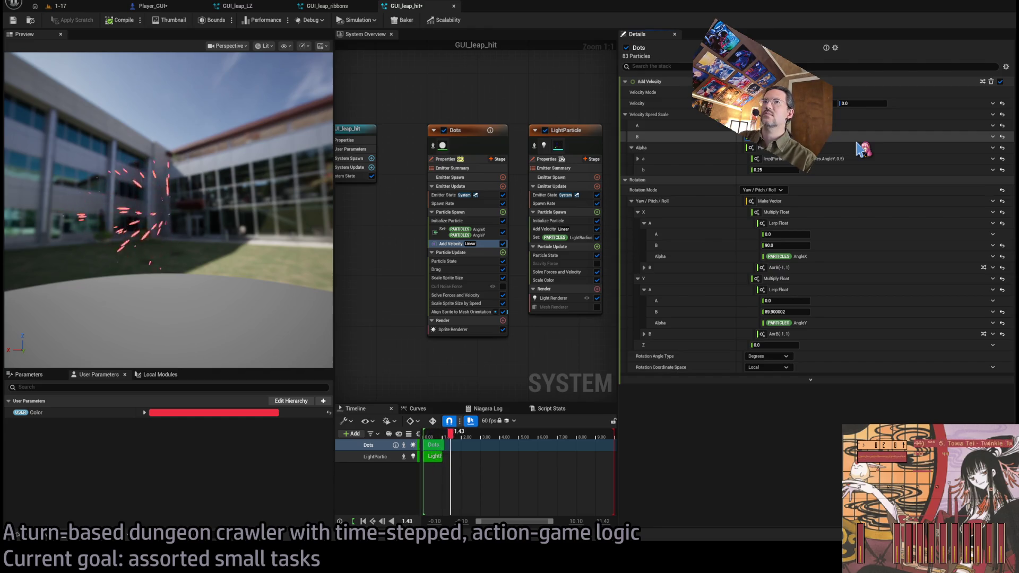
pyautogui.click(57, 6)
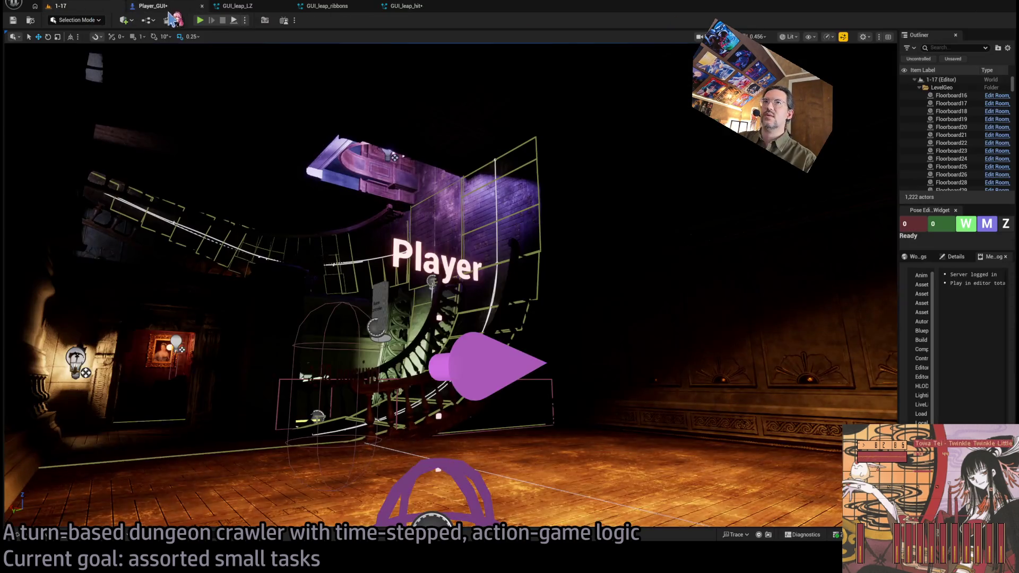
# - Play-test the leap in the 1-17 level over a couple of turns, then open GUI_leap_ribbons
pyautogui.hotkey('alt', 'p')
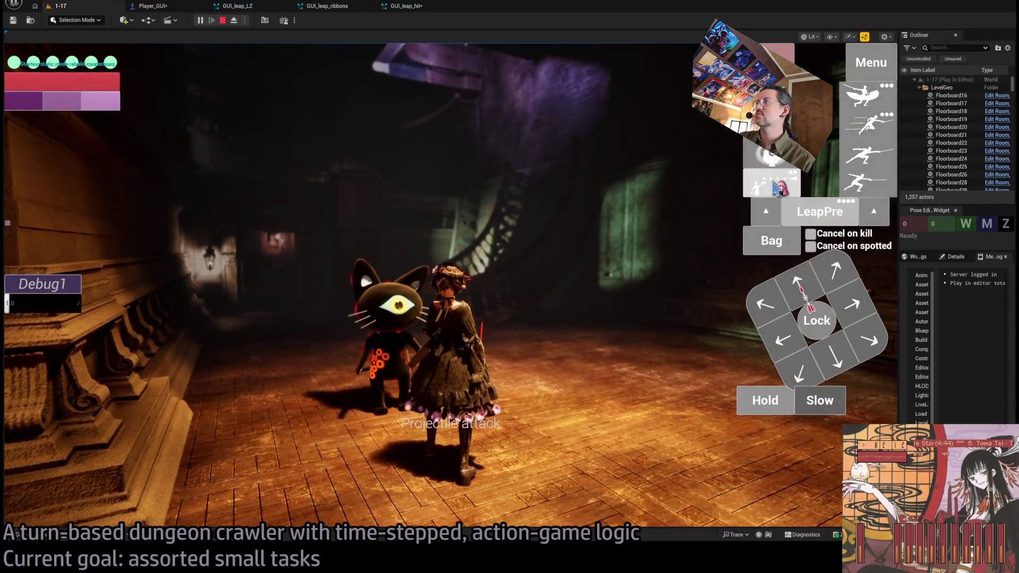
pyautogui.click(72, 377)
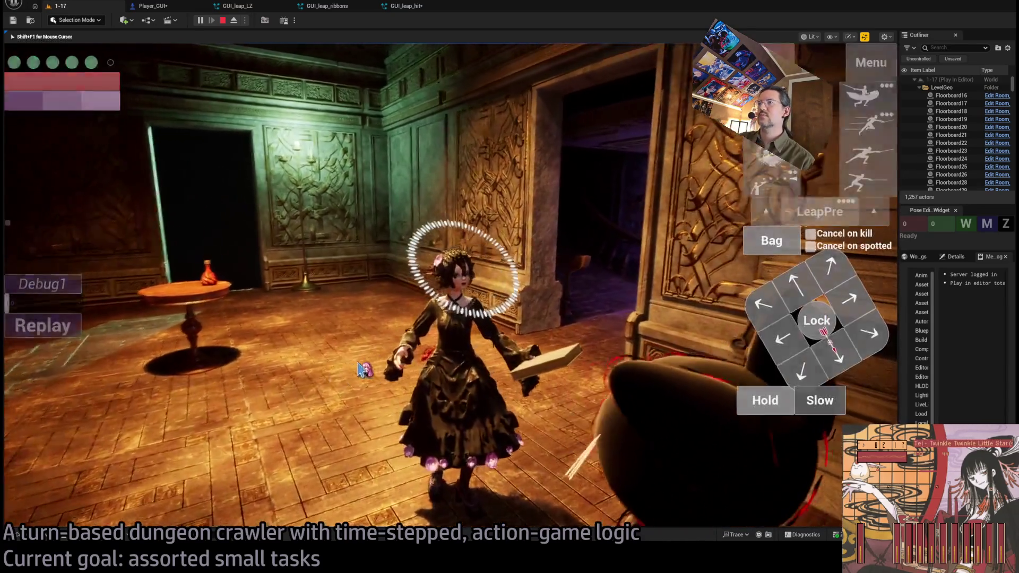
pyautogui.click(361, 370)
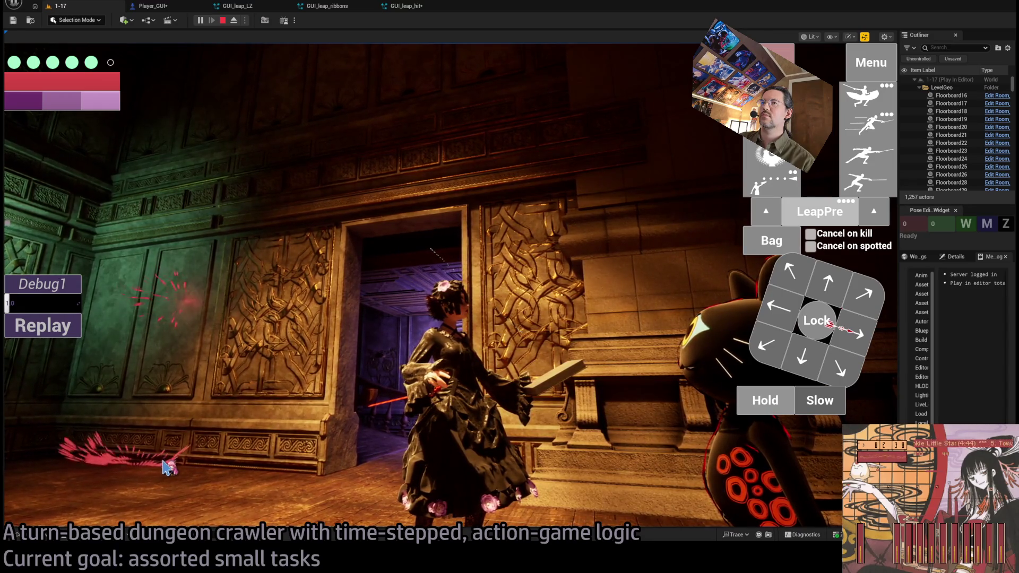
pyautogui.click(335, 6)
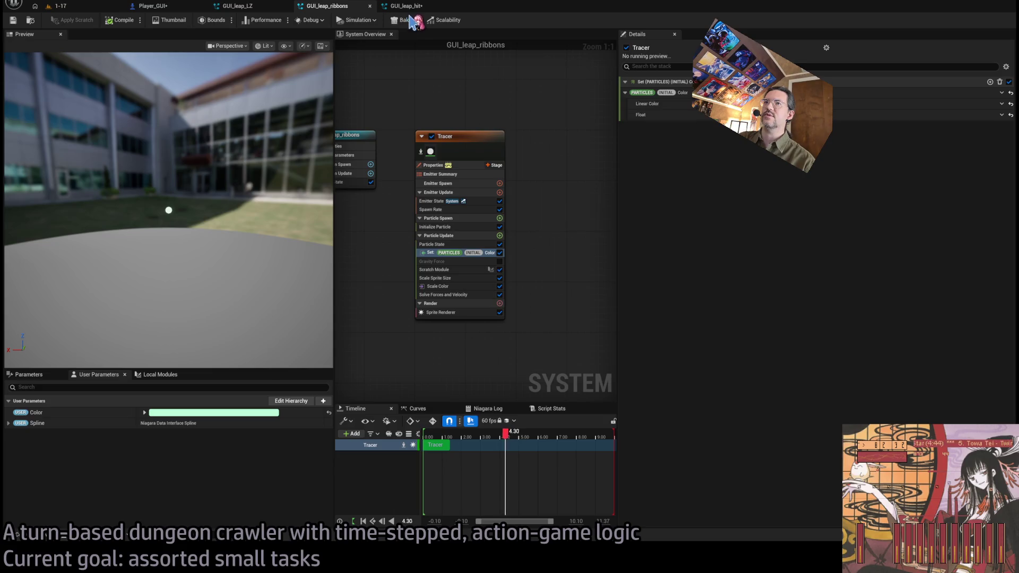
# - Review the Dots AngleX/AngleY setter and Add Velocity speed-scale settings, then open Initialize Particle
pyautogui.click(406, 6)
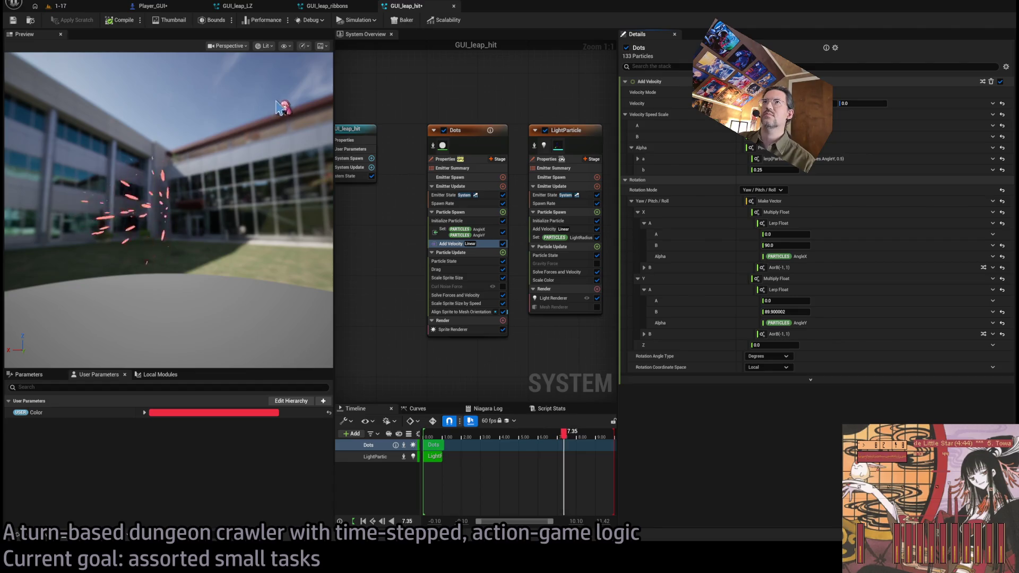
pyautogui.click(56, 6)
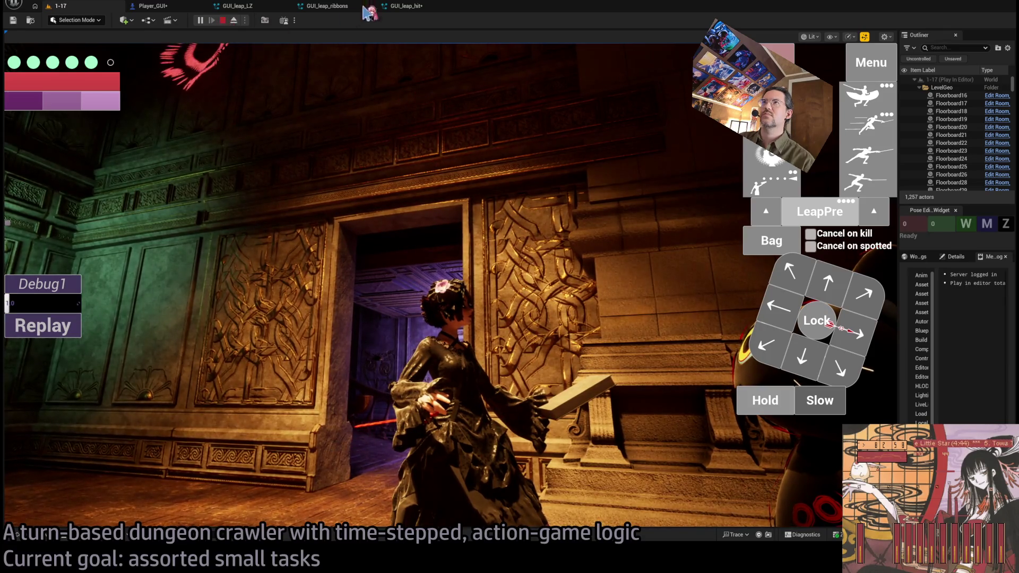
pyautogui.click(233, 20)
pyautogui.click(406, 6)
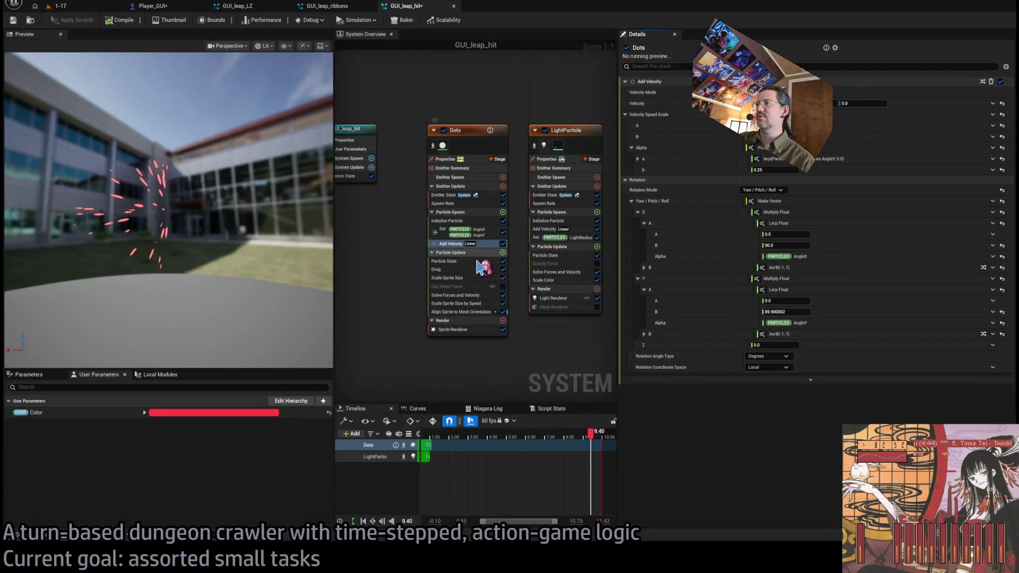
pyautogui.click(498, 232)
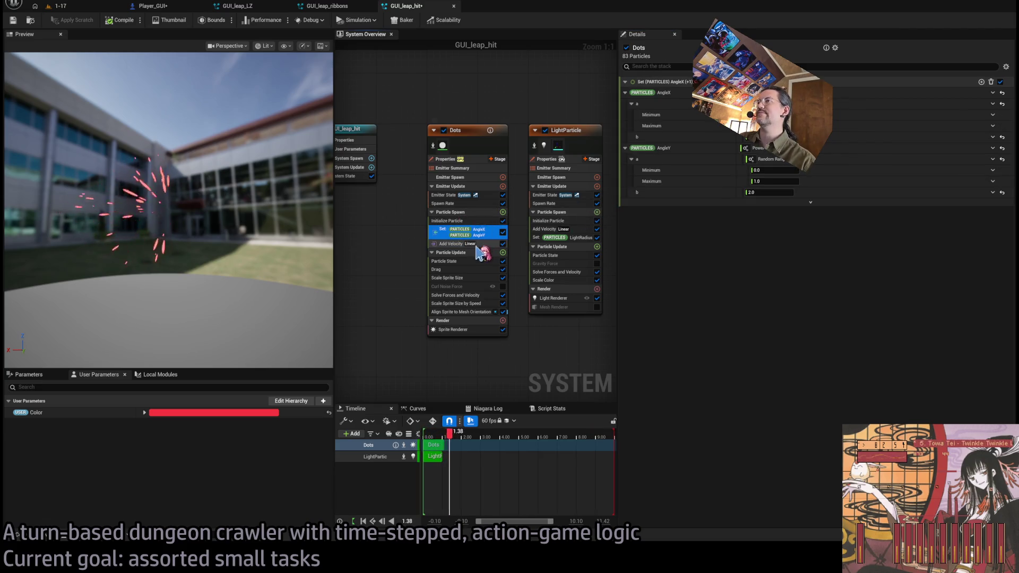
pyautogui.click(480, 243)
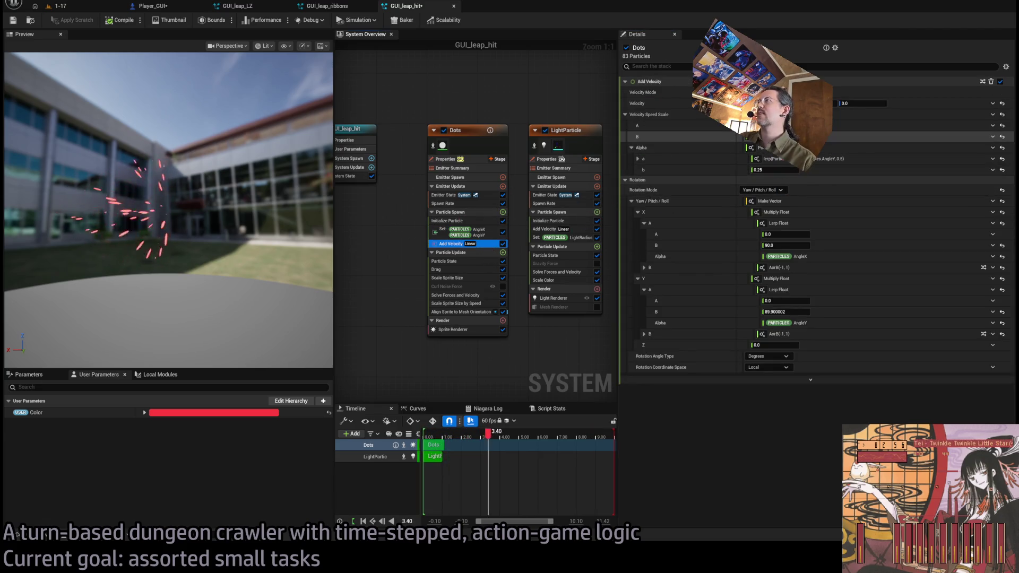
pyautogui.click(815, 160)
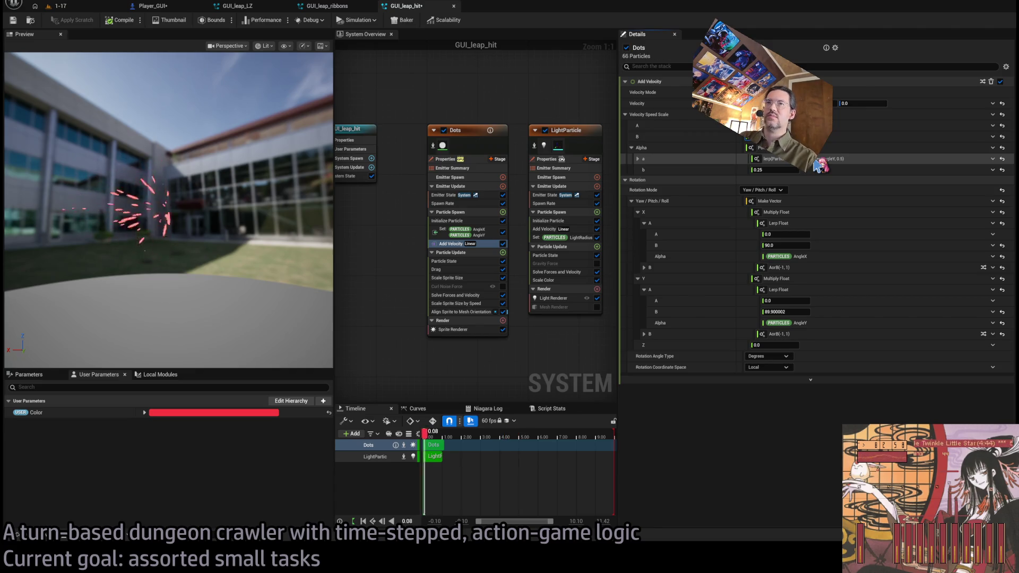
pyautogui.click(820, 136)
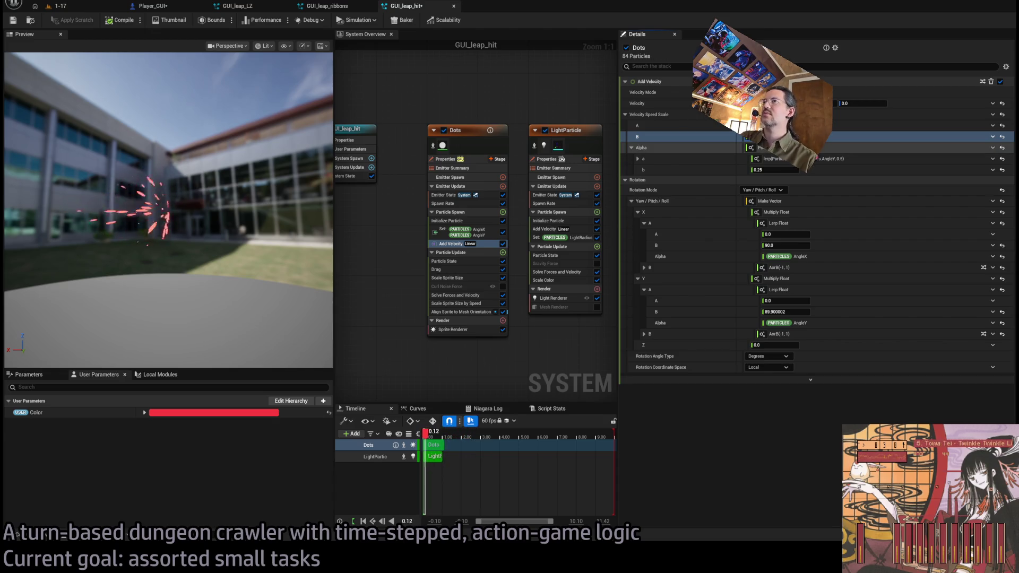
pyautogui.click(836, 114)
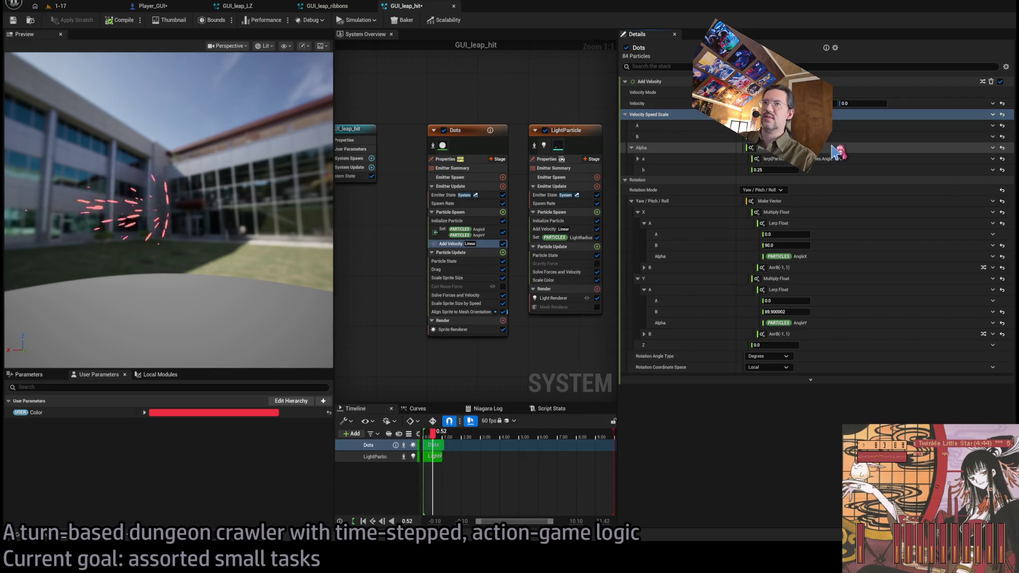
pyautogui.moveTo(186, 213)
pyautogui.mouseDown()
pyautogui.moveTo(154, 212)
pyautogui.moveTo(151, 196)
pyautogui.mouseUp()
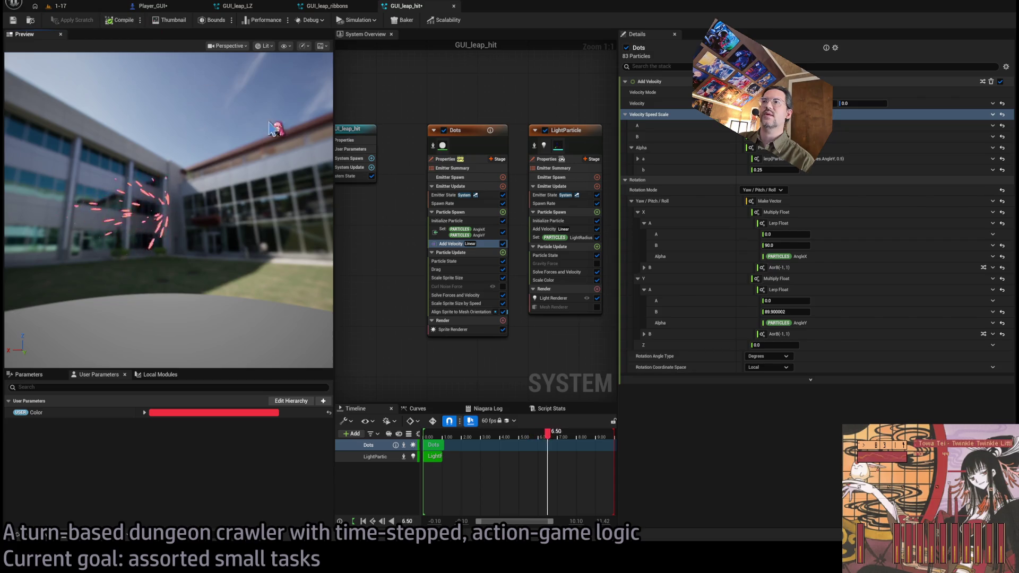
pyautogui.click(482, 221)
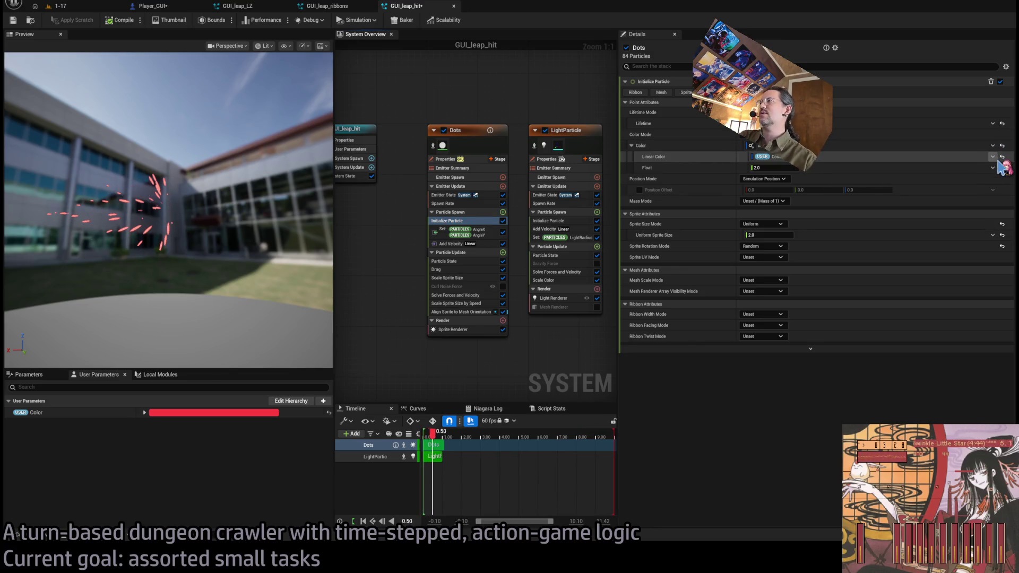
# - Set the particle colour to Lerp Linear Color from user Color to white, LerpFactor about 0.5
pyautogui.click(1001, 157)
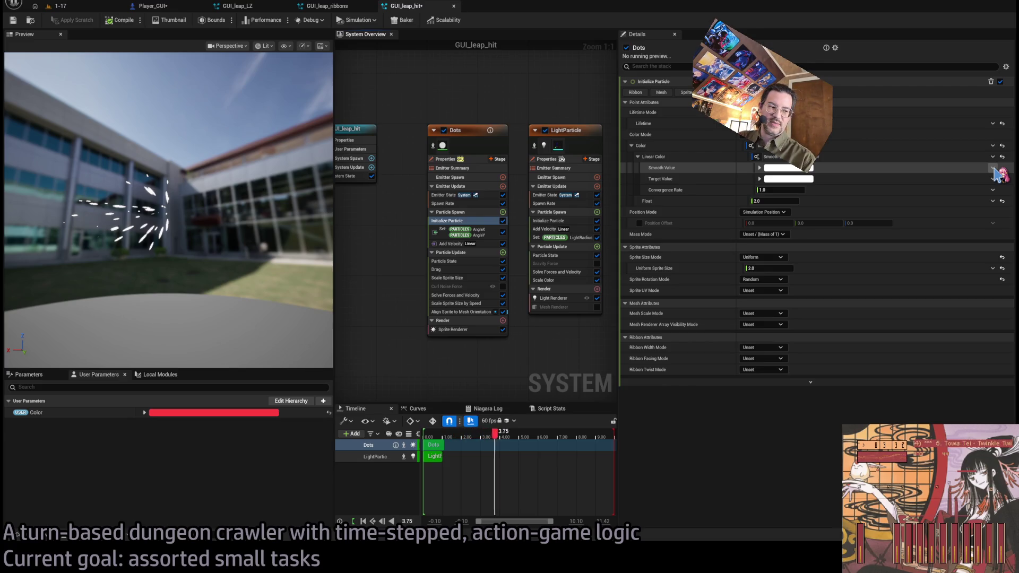
pyautogui.click(992, 167)
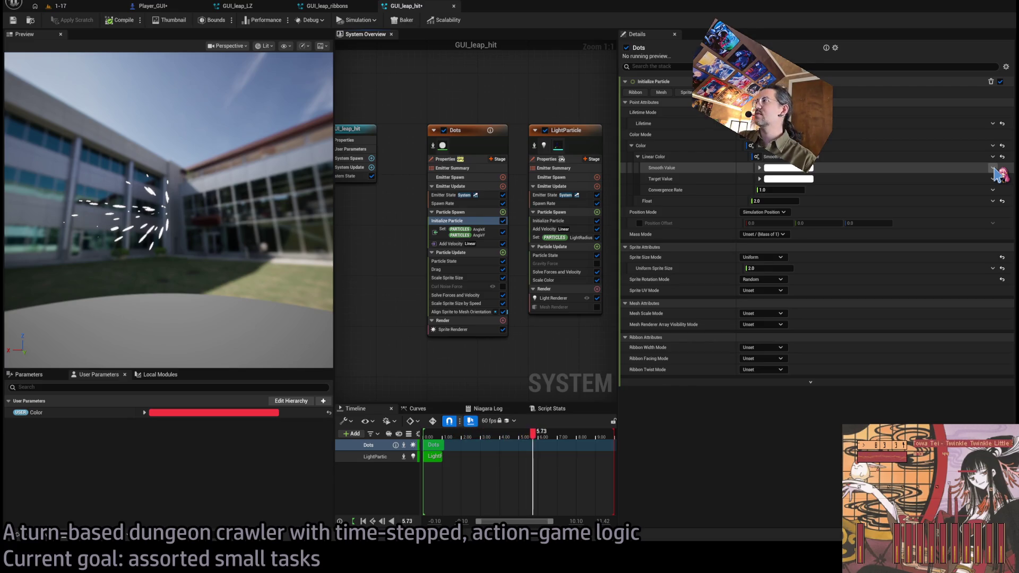
pyautogui.click(798, 186)
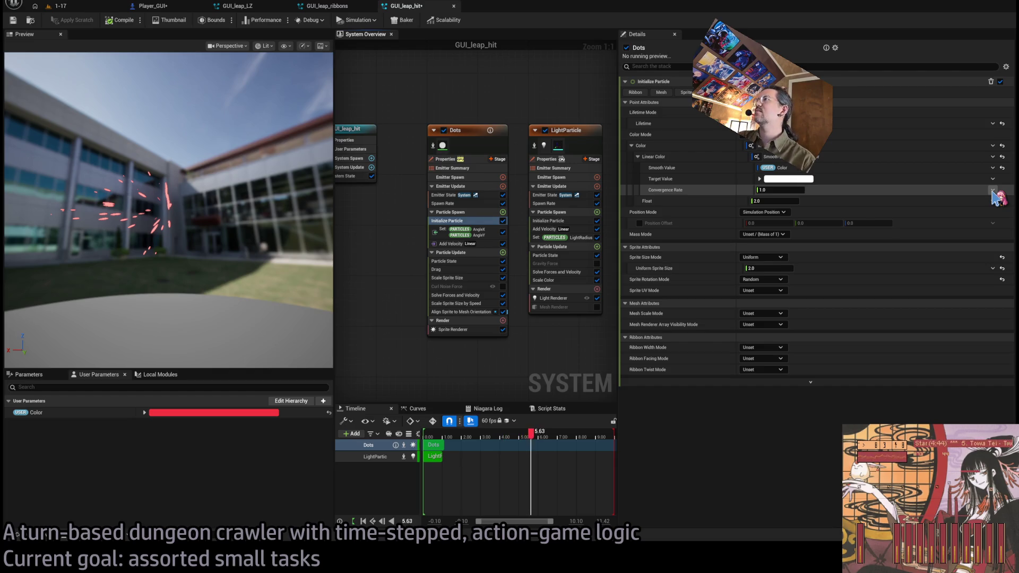
pyautogui.click(994, 160)
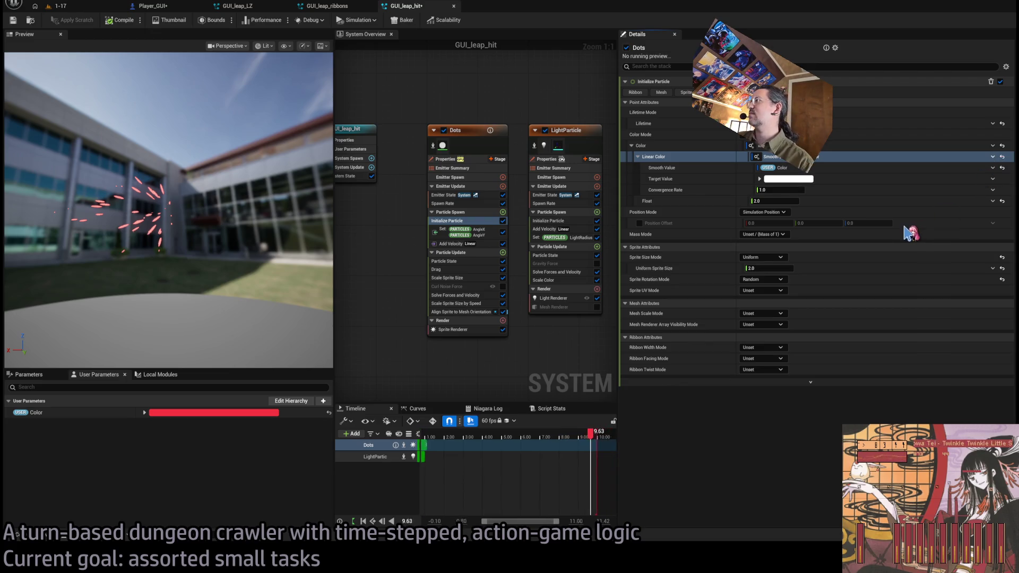
pyautogui.hotkey('ctrl', 'z')
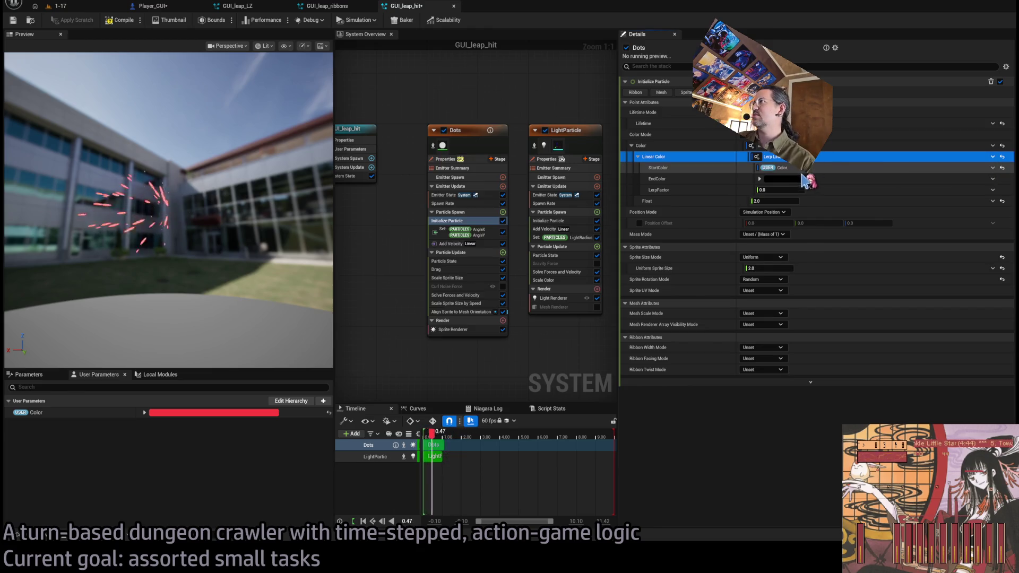
pyautogui.hotkey('ctrl', 'z')
pyautogui.click(928, 390)
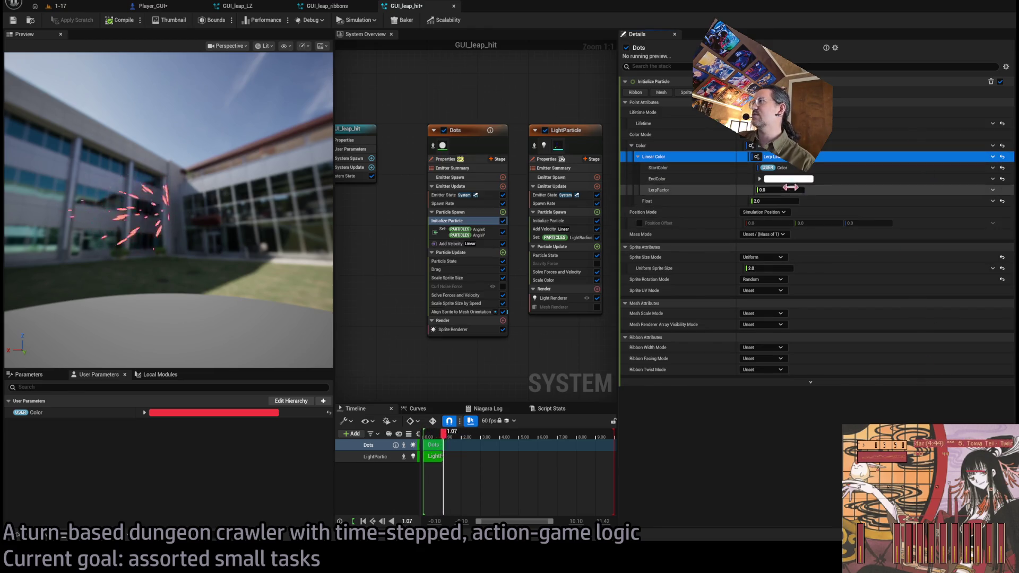
pyautogui.moveTo(793, 188); pyautogui.dragTo(958, 212)
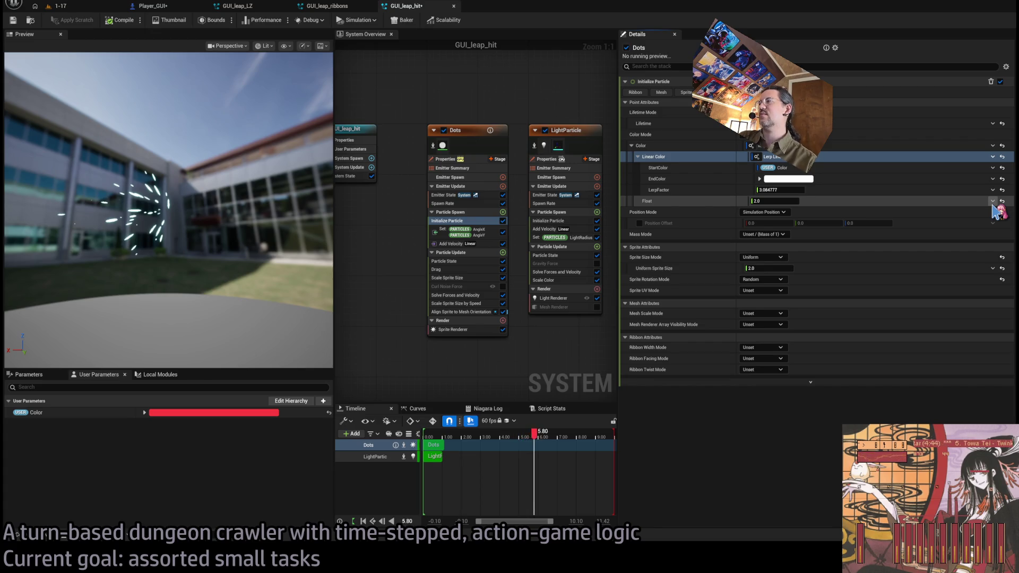
# - Try then remove a Power input on Float, set Float to 2.0, and make LerpFactor a Lerp Float
pyautogui.click(992, 204)
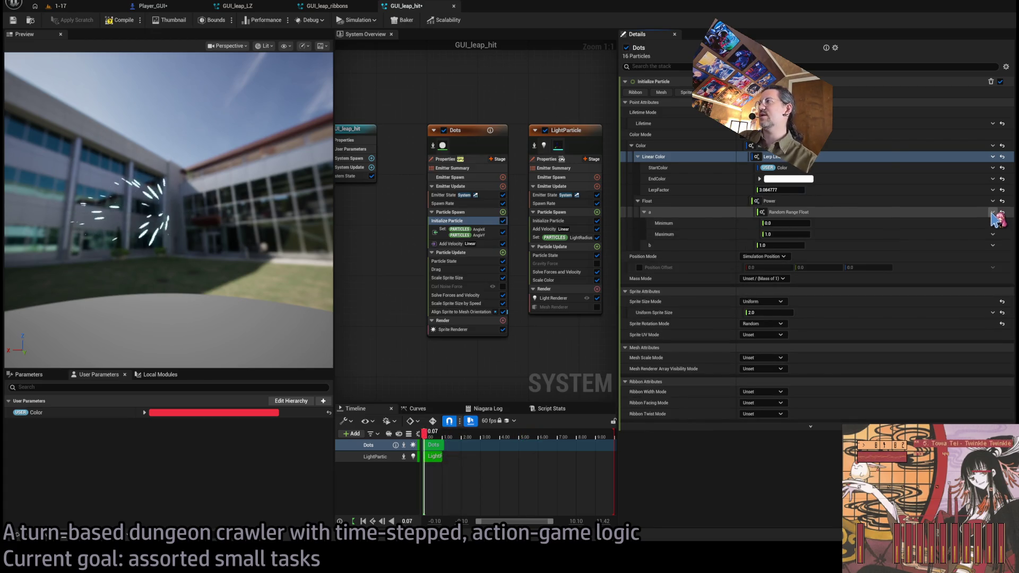
pyautogui.click(993, 211)
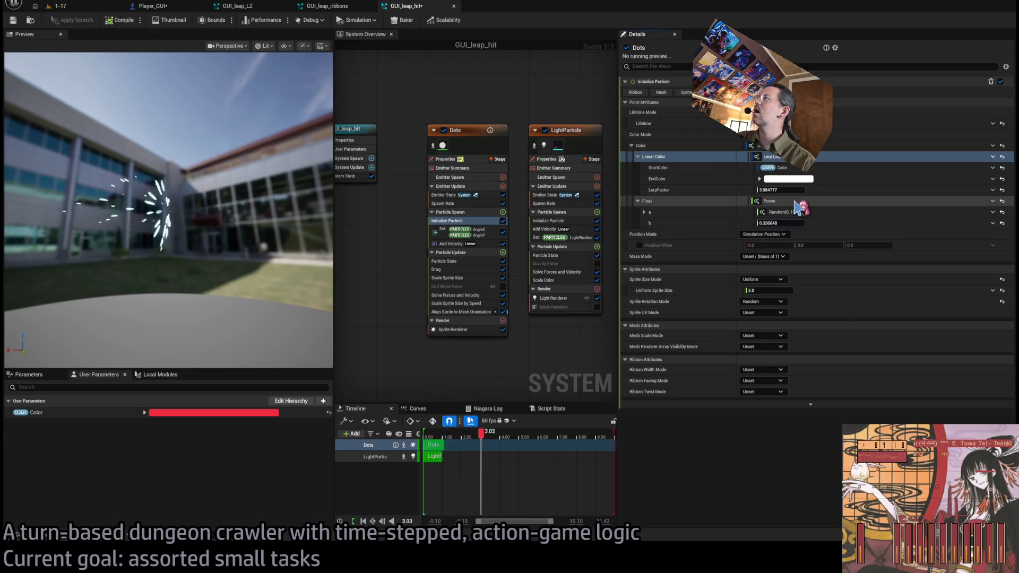
pyautogui.hotkey('ctrl', 'z')
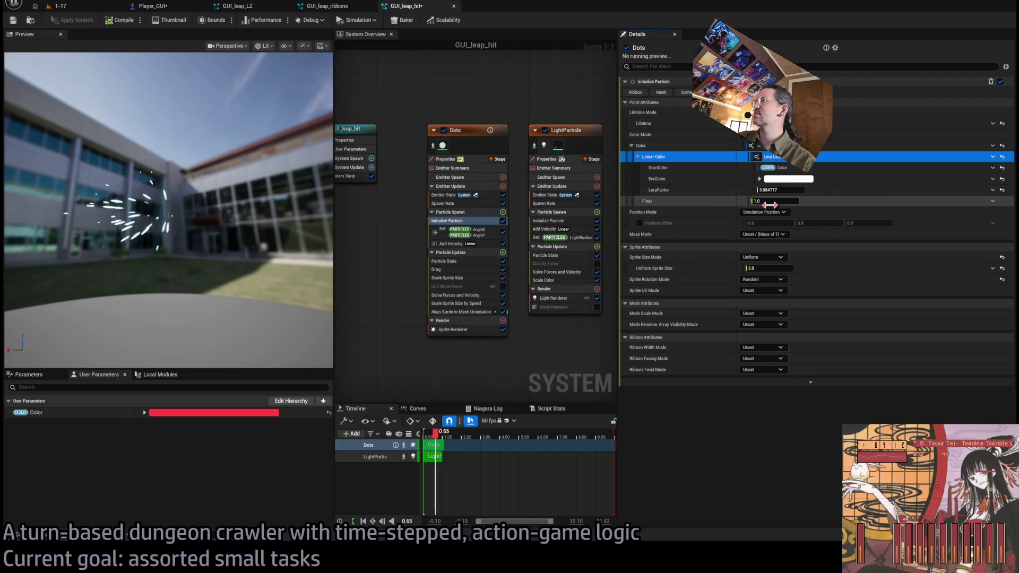
pyautogui.click(771, 202)
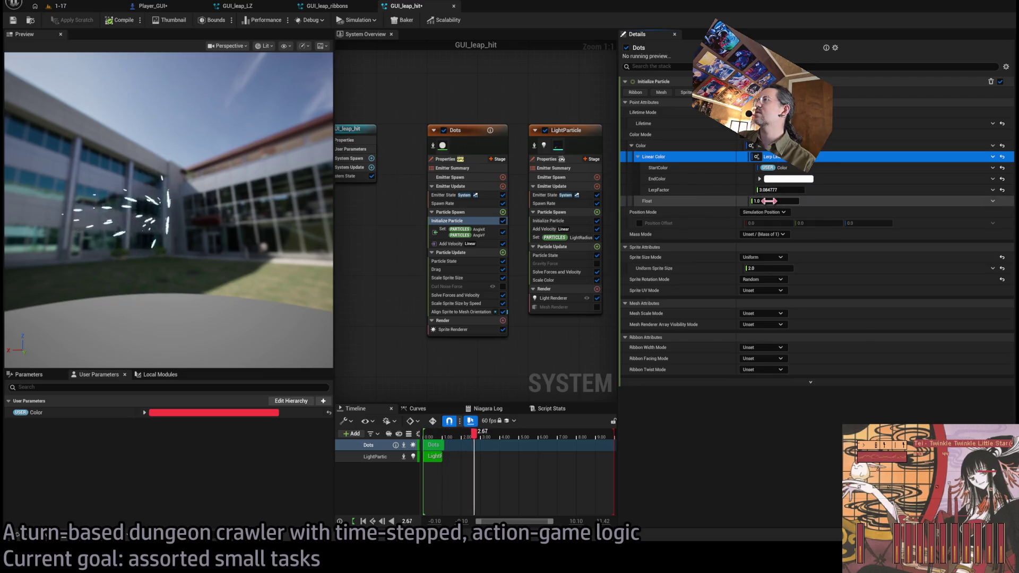
pyautogui.write('2')
pyautogui.press('Return')
pyautogui.press('Escape')
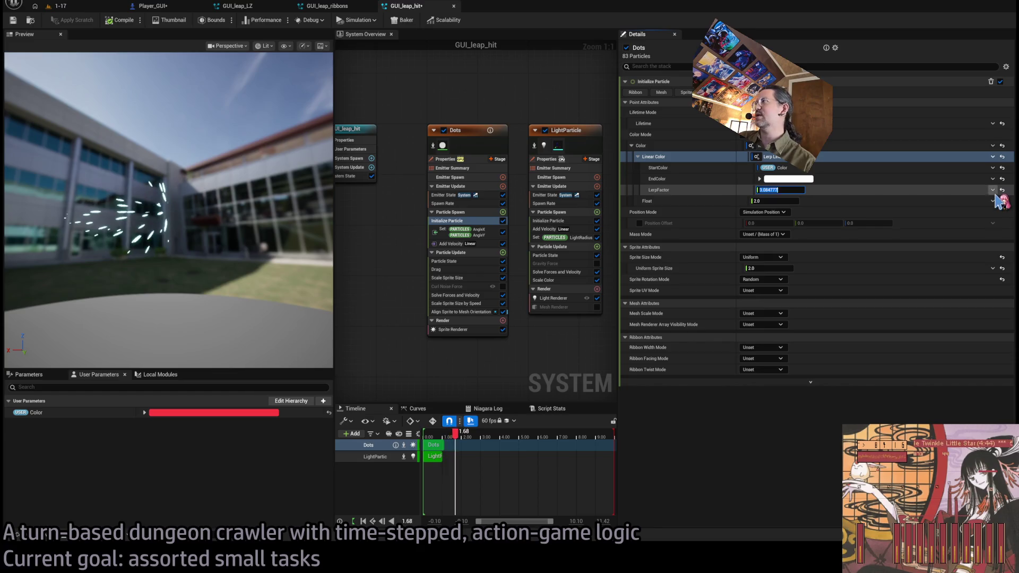
pyautogui.hotkey('ctrl', 'v')
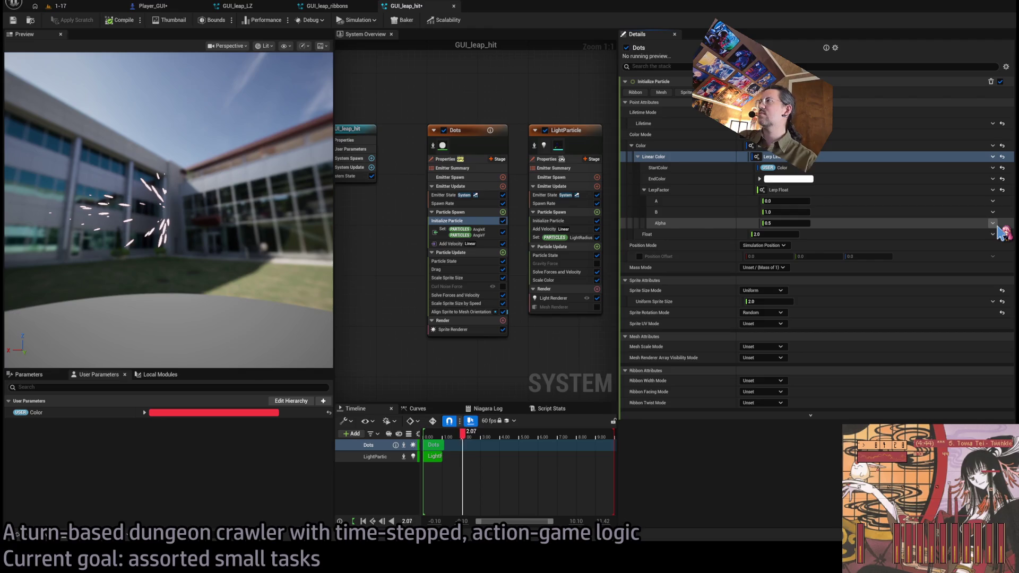
# - Set LerpFactor to Power with a = Random Range Float 0–1 and exponent b = 8.0
pyautogui.click(894, 211)
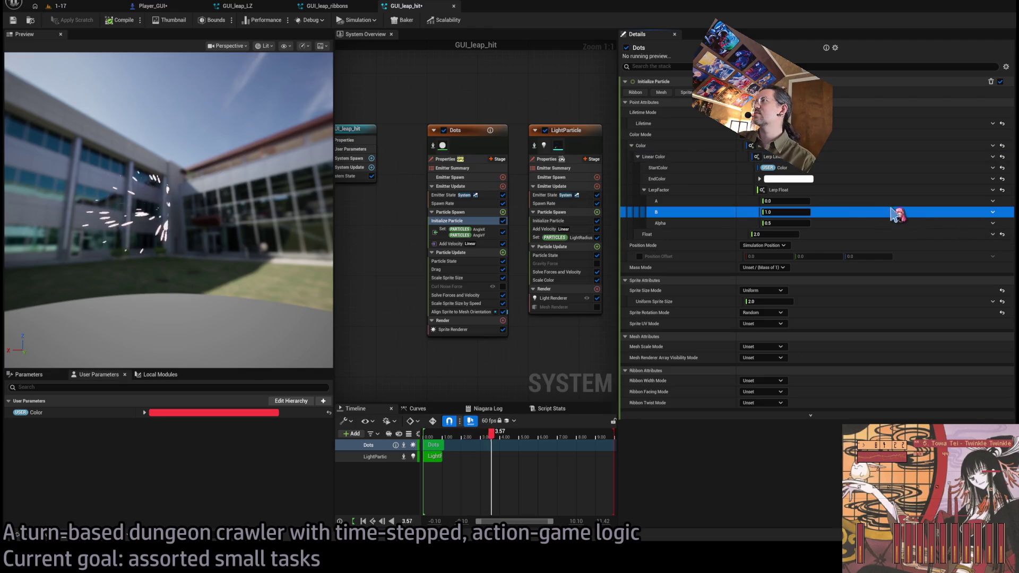
pyautogui.click(860, 202)
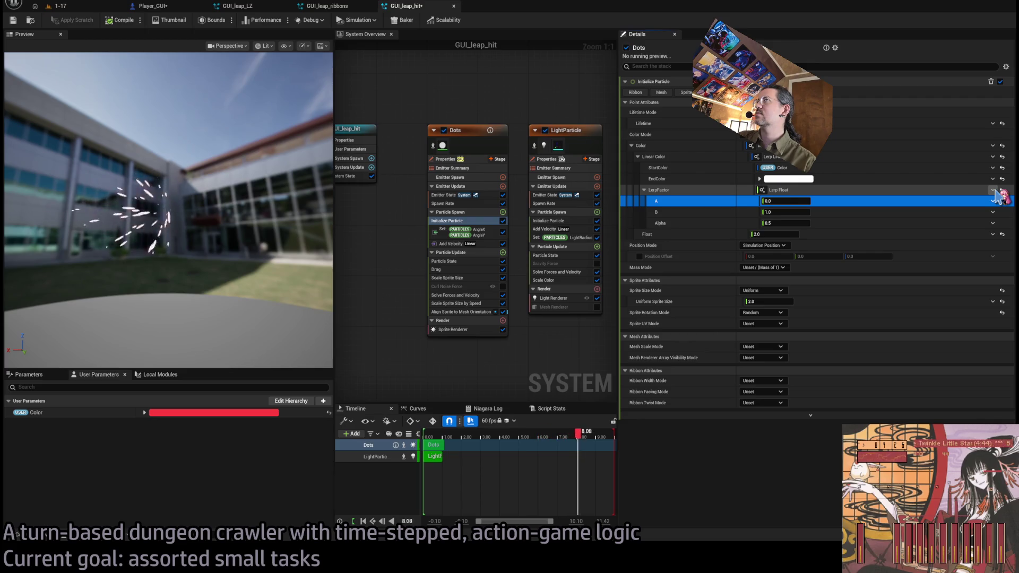
pyautogui.click(994, 199)
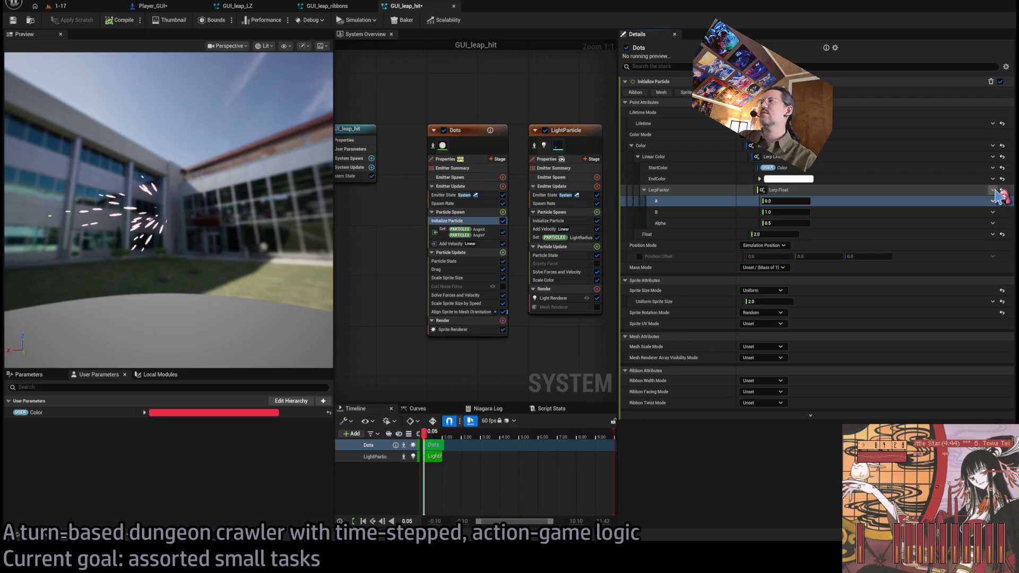
pyautogui.hotkey('ctrl', 'z')
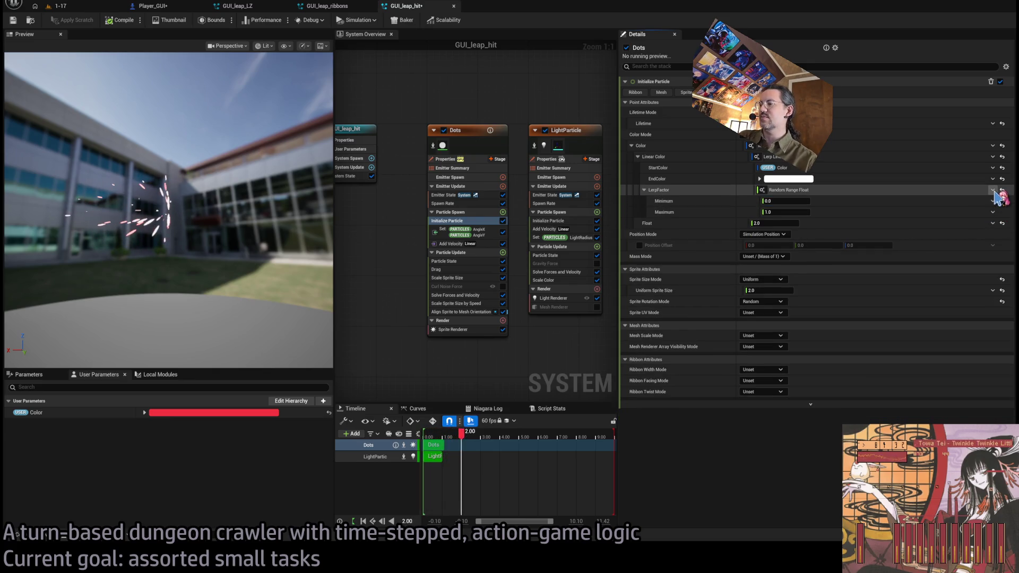
pyautogui.hotkey('ctrl', 'z')
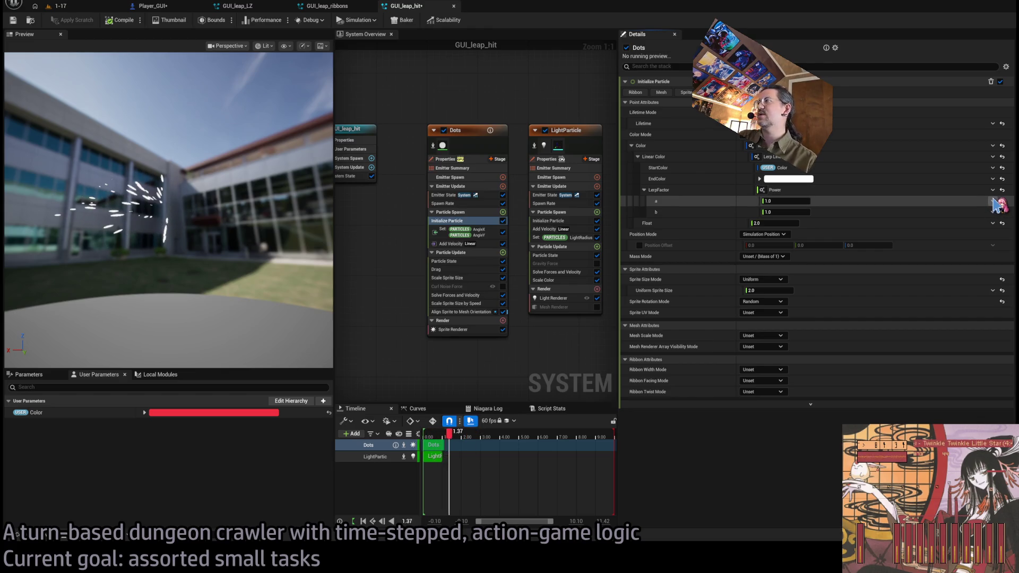
pyautogui.hotkey('ctrl', 'z')
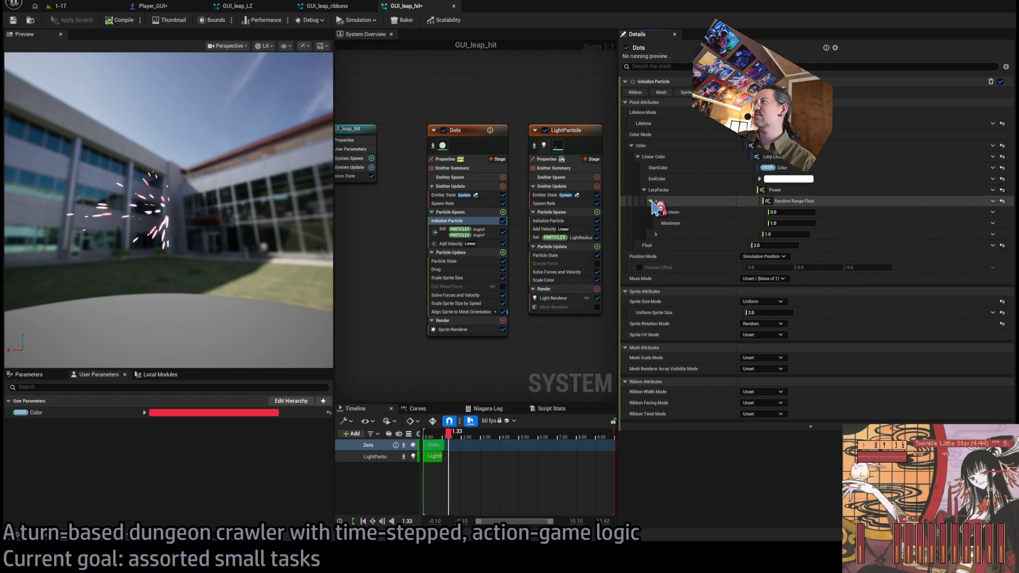
pyautogui.click(651, 202)
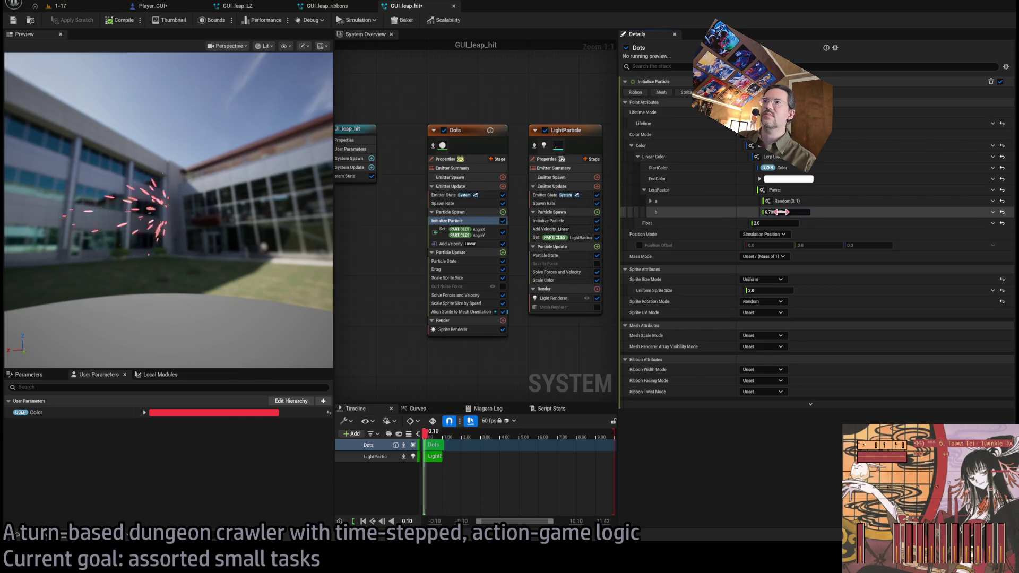
pyautogui.click(795, 211)
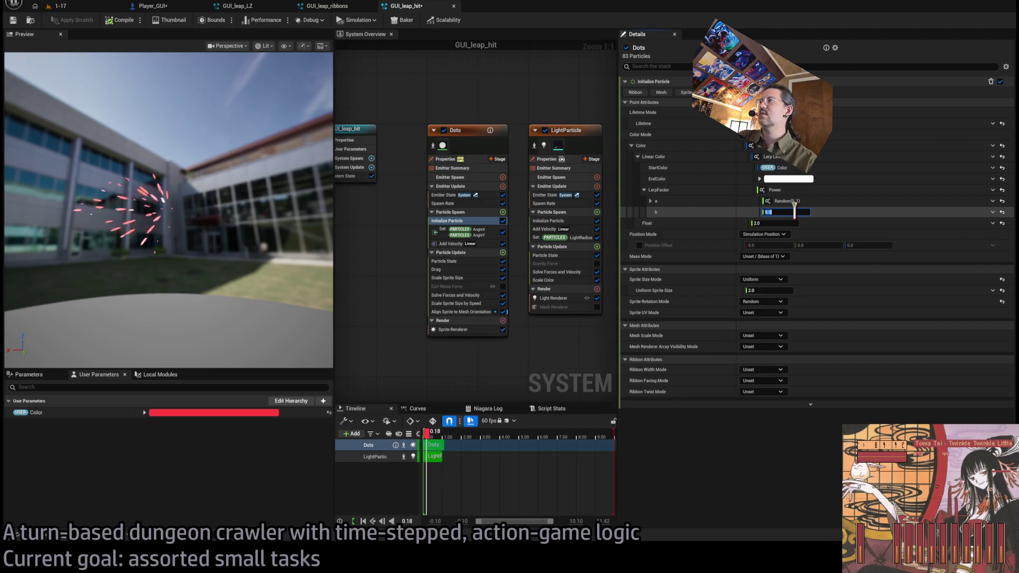
pyautogui.press('Return')
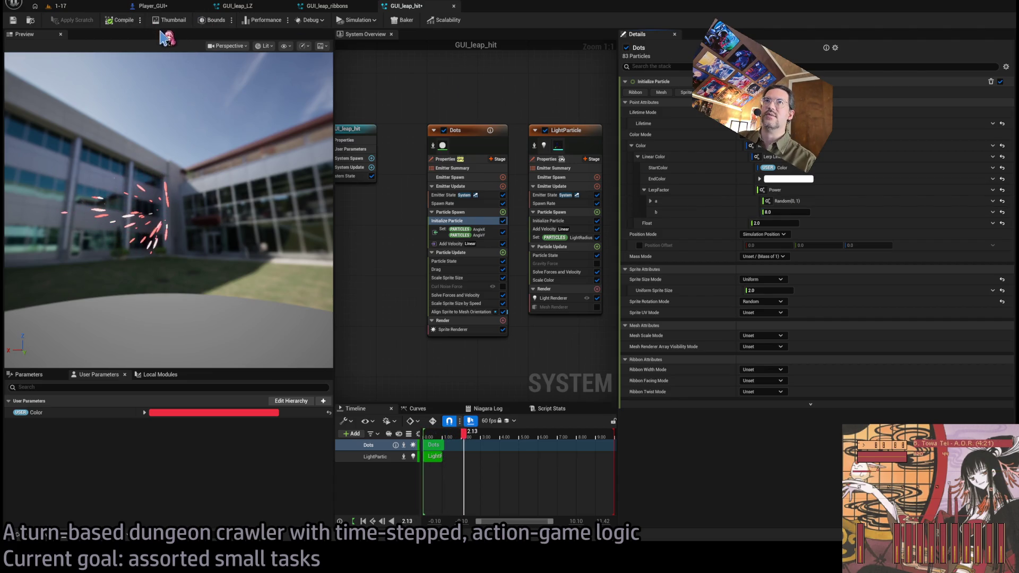
pyautogui.click(88, 7)
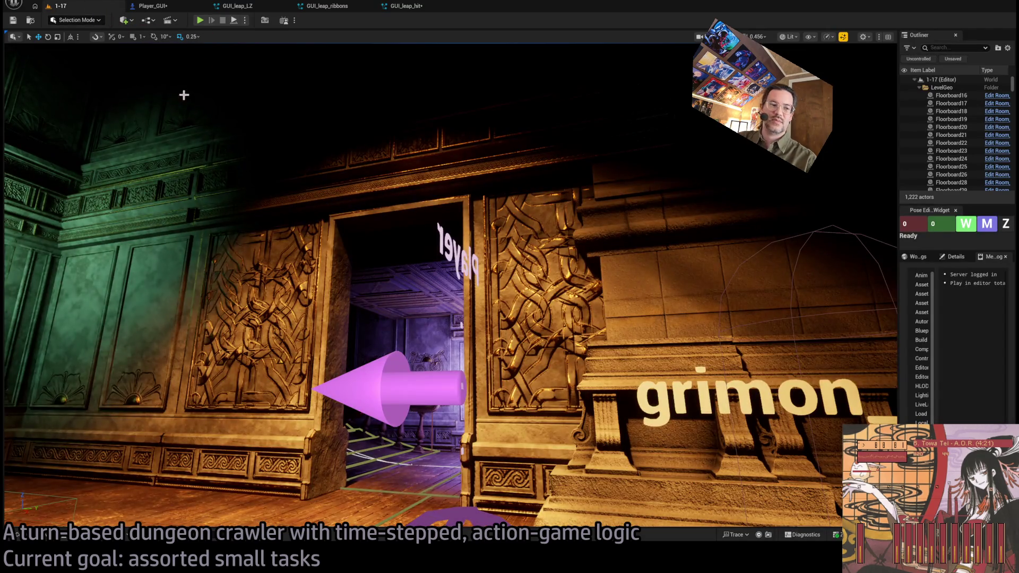
# - Run two play-in-editor tests, tweaking the GUI_leap_hit EndColor to pink in between
pyautogui.click(200, 20)
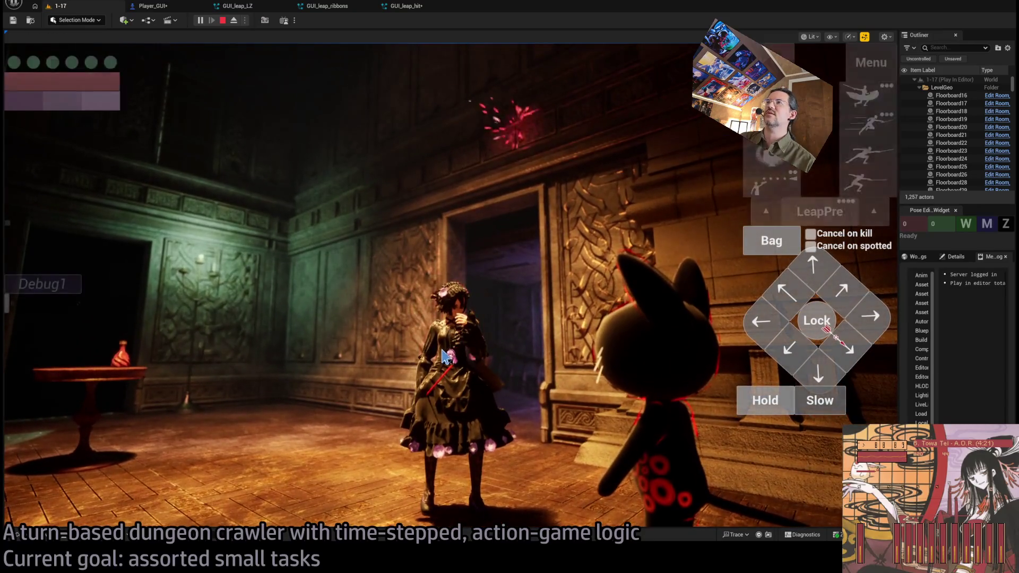
pyautogui.press('Escape')
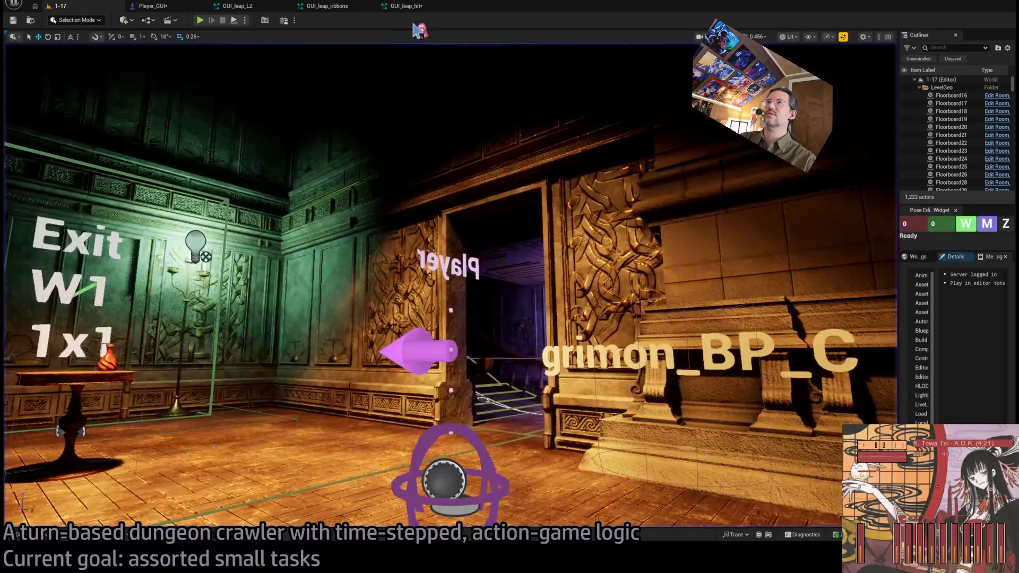
pyautogui.click(412, 7)
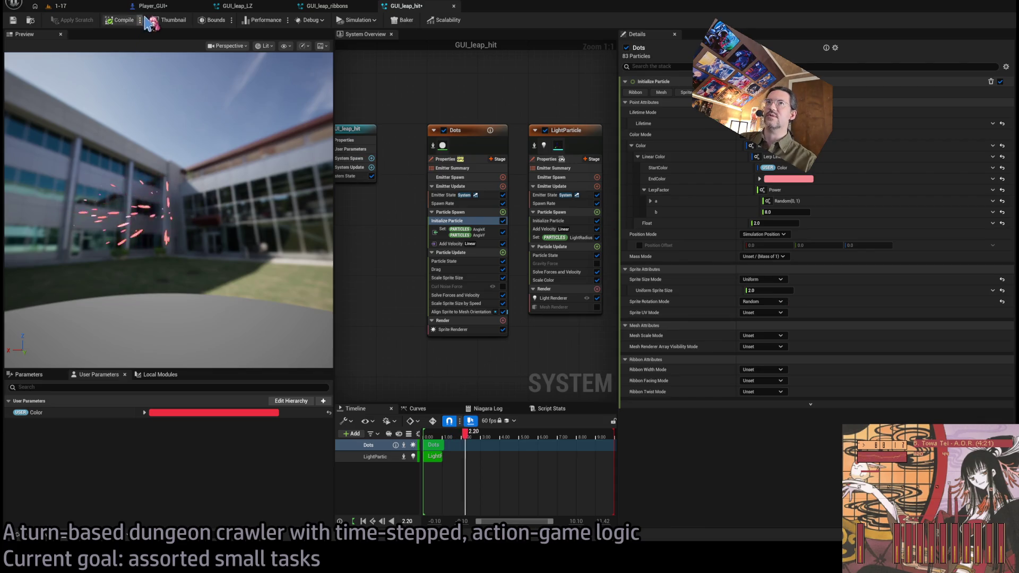
pyautogui.click(90, 6)
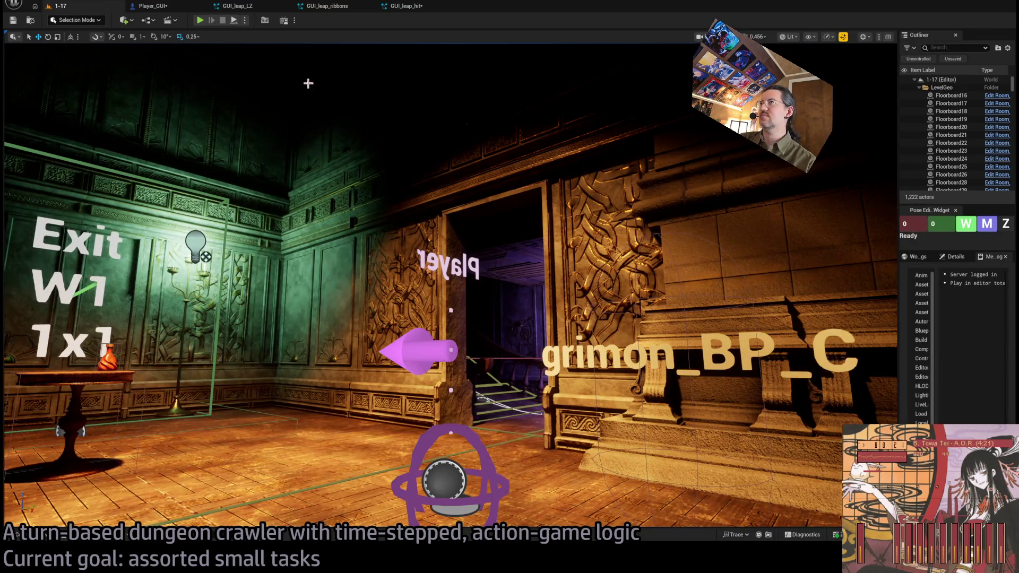
pyautogui.hotkey('alt', 'p')
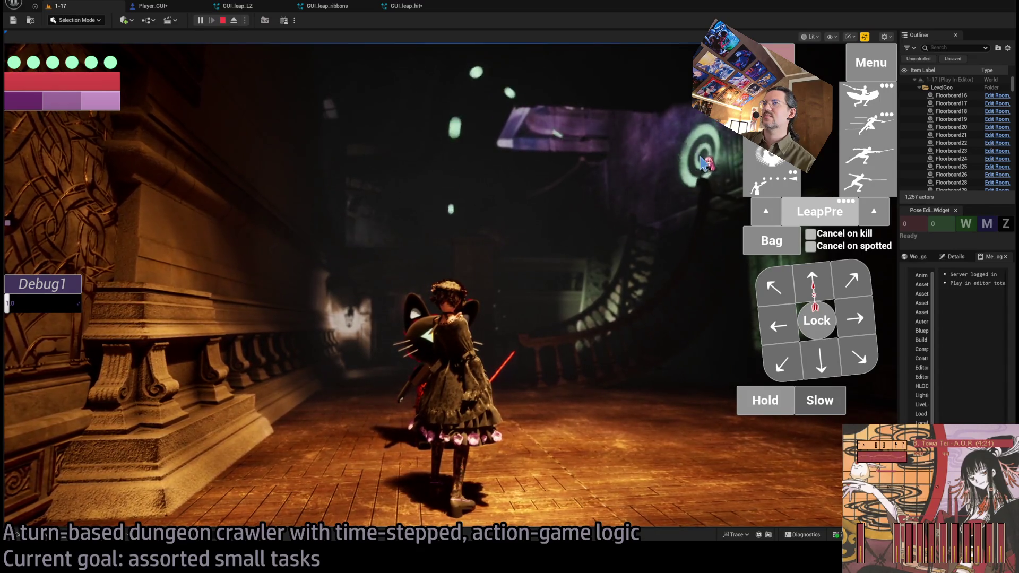
pyautogui.click(223, 21)
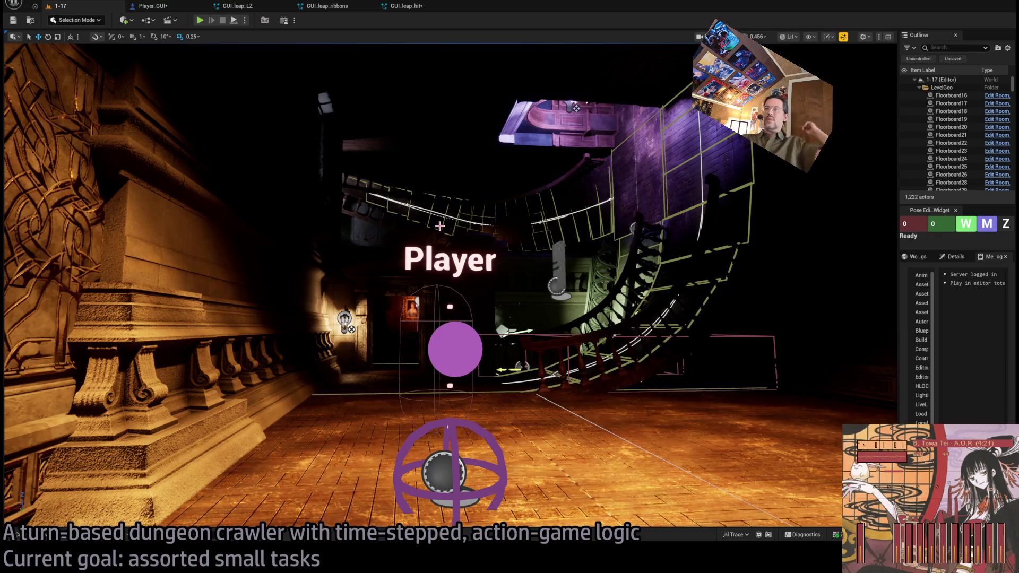
# - Cycle through the GUI_leap_hit and GUI_leap_LZ effects to the Player_GUI blueprint
pyautogui.click(404, 6)
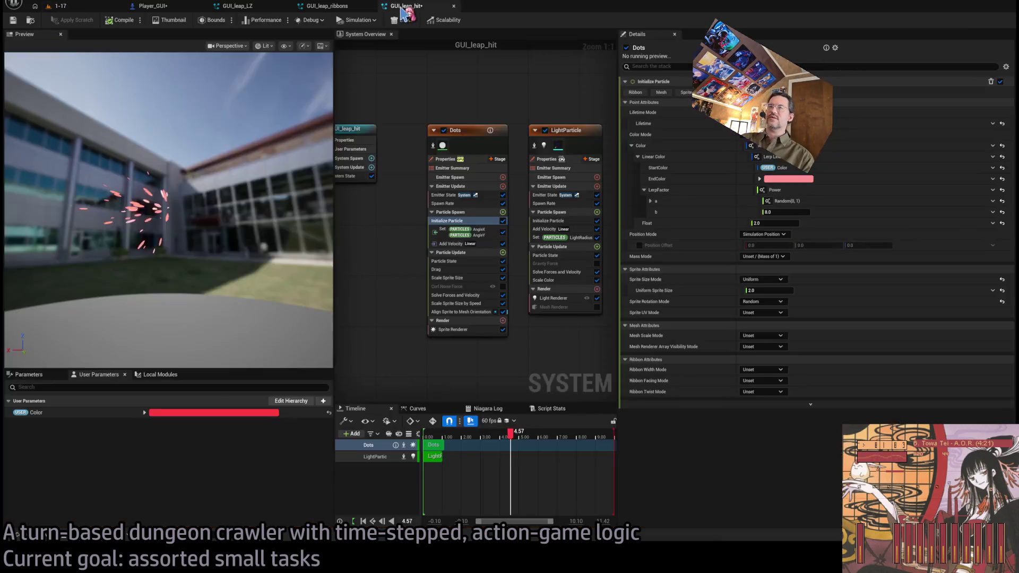
pyautogui.click(106, 7)
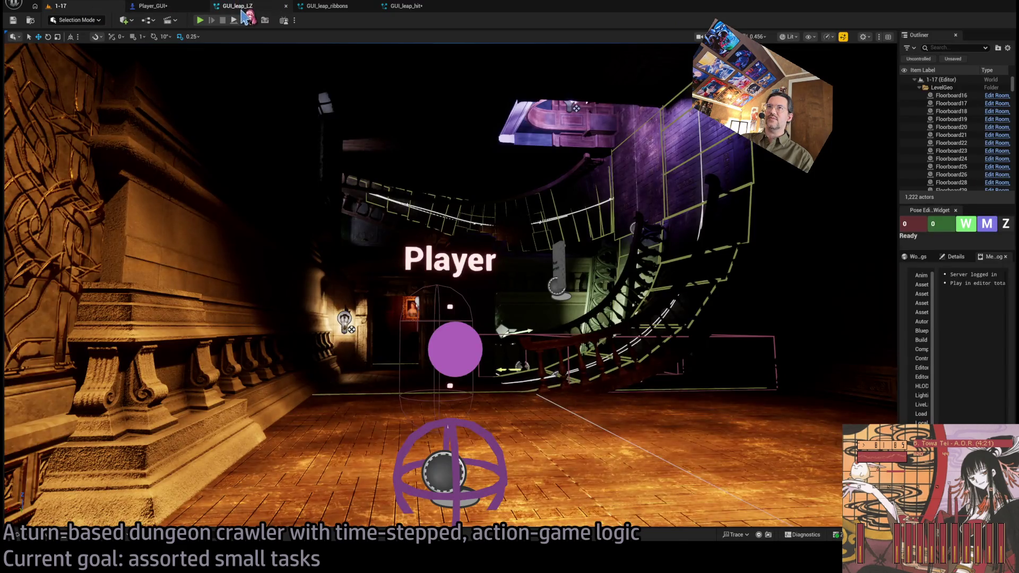
pyautogui.click(239, 6)
pyautogui.click(327, 6)
pyautogui.click(153, 6)
# - Inspect the Validate_leap_path and Set_leap_gizmo_activation function graphs in Player_GUI
pyautogui.scroll(-4, 455, 137)
pyautogui.moveTo(536, 135); pyautogui.dragTo(581, 197)
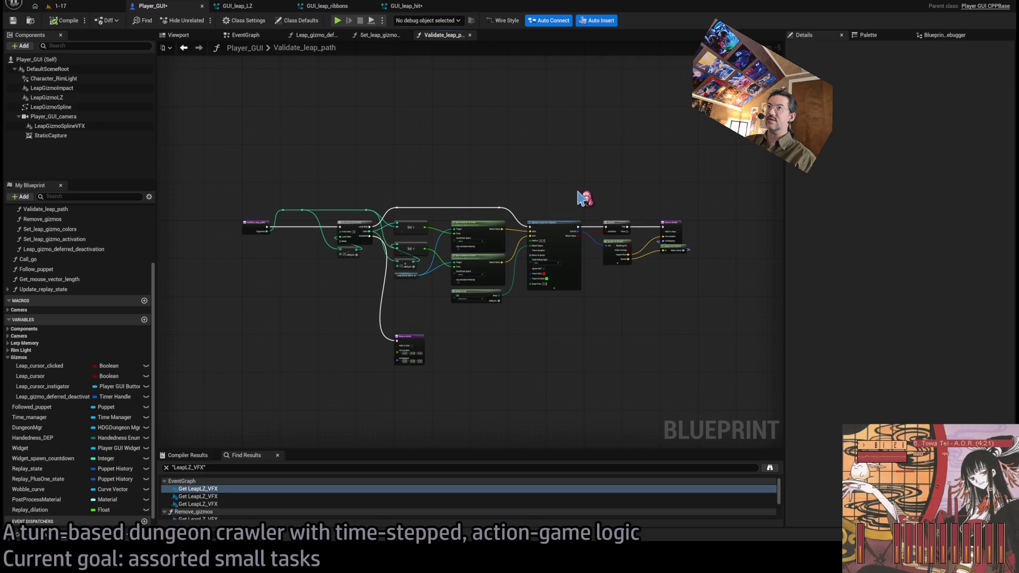
pyautogui.scroll(-5, 547, 200)
pyautogui.scroll(4, 565, 250)
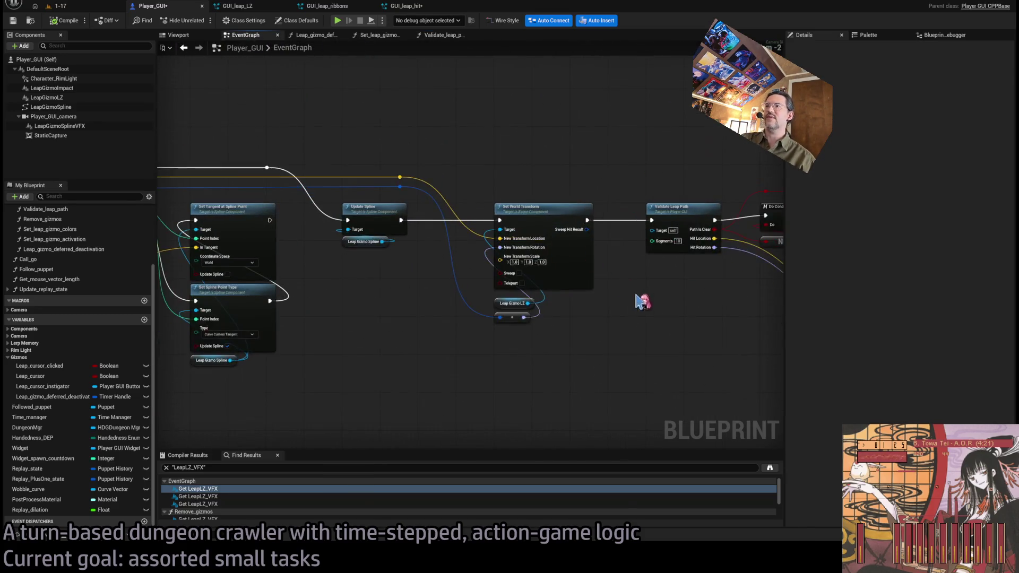
pyautogui.scroll(2, 449, 288)
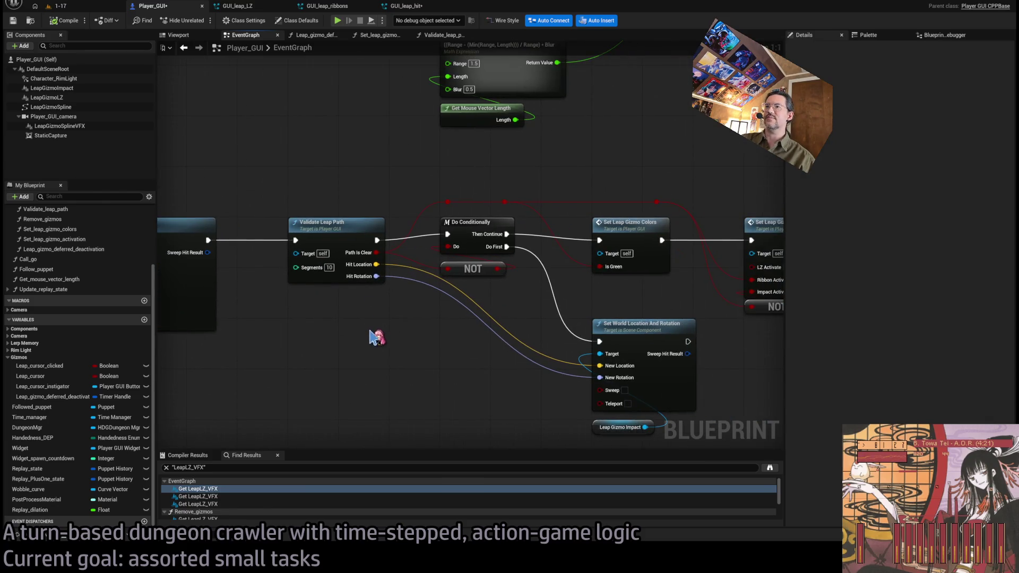
pyautogui.click(335, 227)
pyautogui.doubleClick(332, 229)
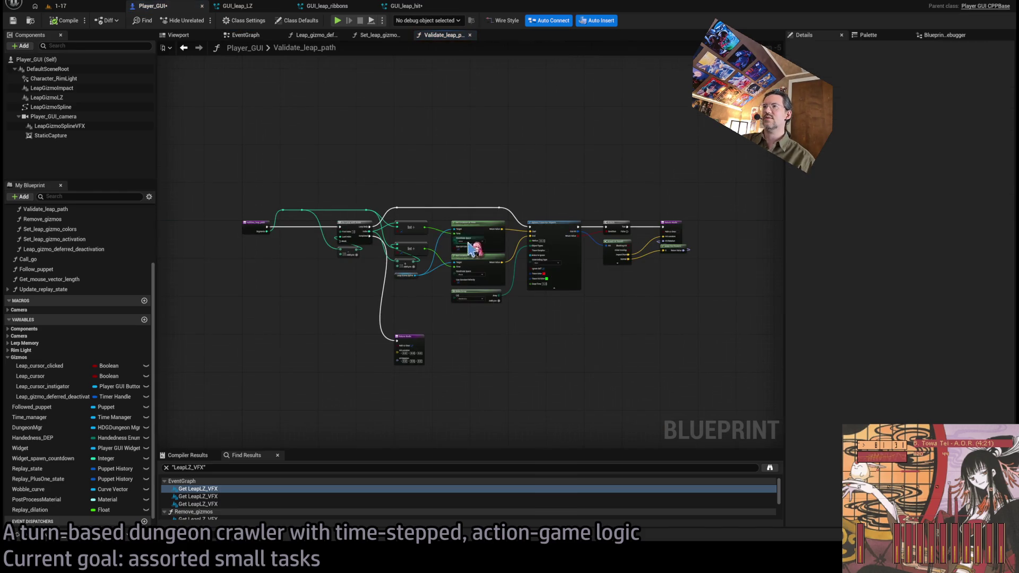
pyautogui.scroll(3, 477, 229)
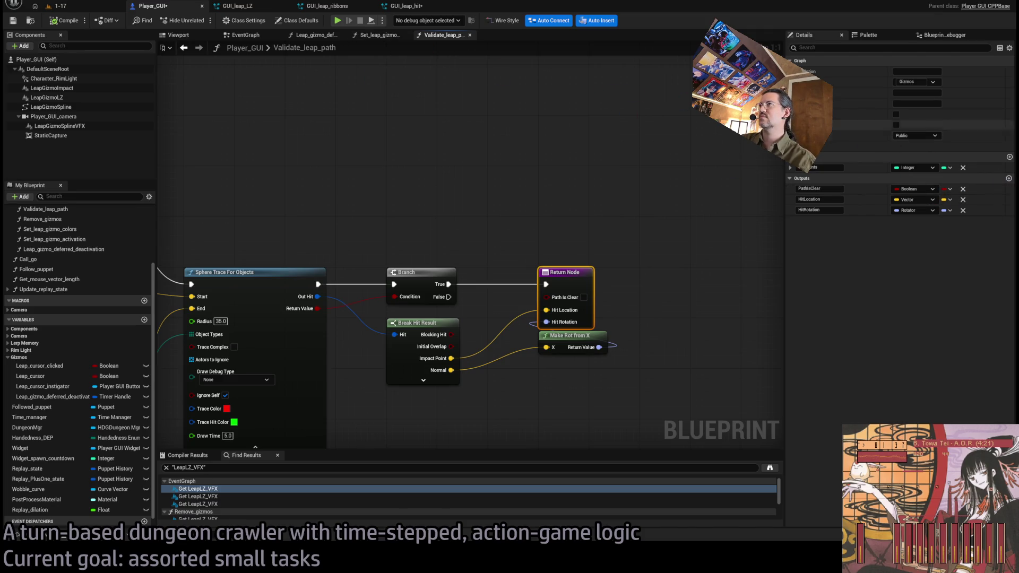
pyautogui.click(362, 37)
# - In the EventGraph, move the Clear Spline Points nodes after the Query Nav Space Branch far right
pyautogui.click(246, 35)
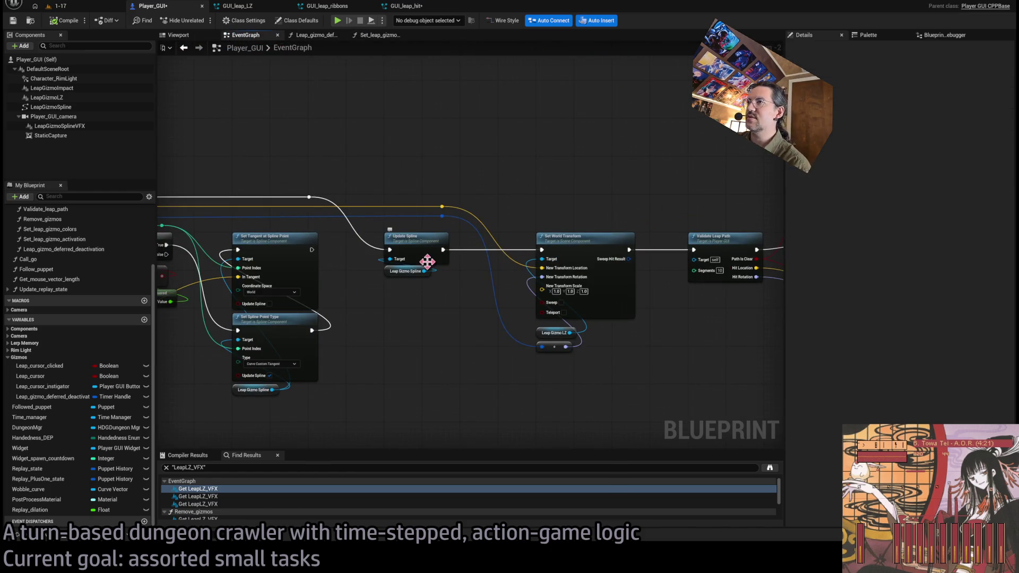
pyautogui.moveTo(408, 268)
pyautogui.mouseDown()
pyautogui.moveTo(541, 276)
pyautogui.moveTo(546, 232)
pyautogui.moveTo(711, 196)
pyautogui.moveTo(416, 262)
pyautogui.moveTo(350, 230)
pyautogui.moveTo(320, 237)
pyautogui.moveTo(429, 244)
pyautogui.mouseUp()
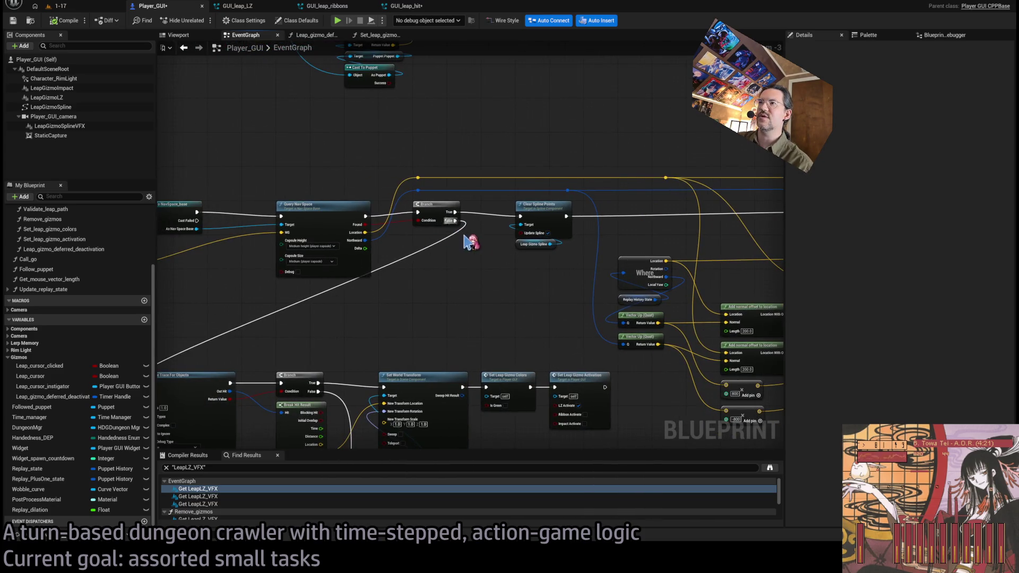
pyautogui.scroll(-5, 512, 197)
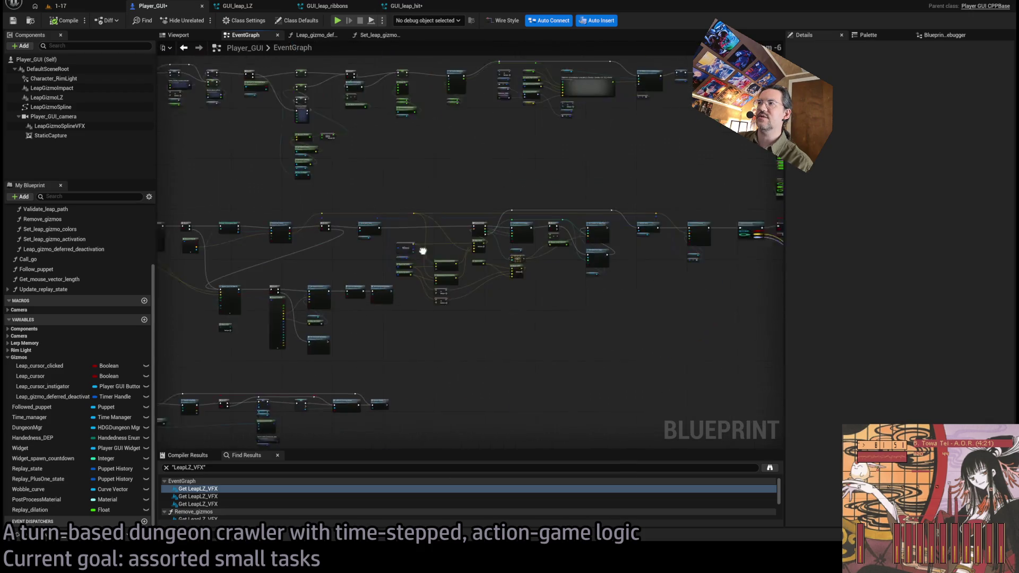
pyautogui.moveTo(748, 217)
pyautogui.mouseDown()
pyautogui.moveTo(426, 316)
pyautogui.moveTo(296, 337)
pyautogui.mouseUp()
pyautogui.scroll(5, 296, 245)
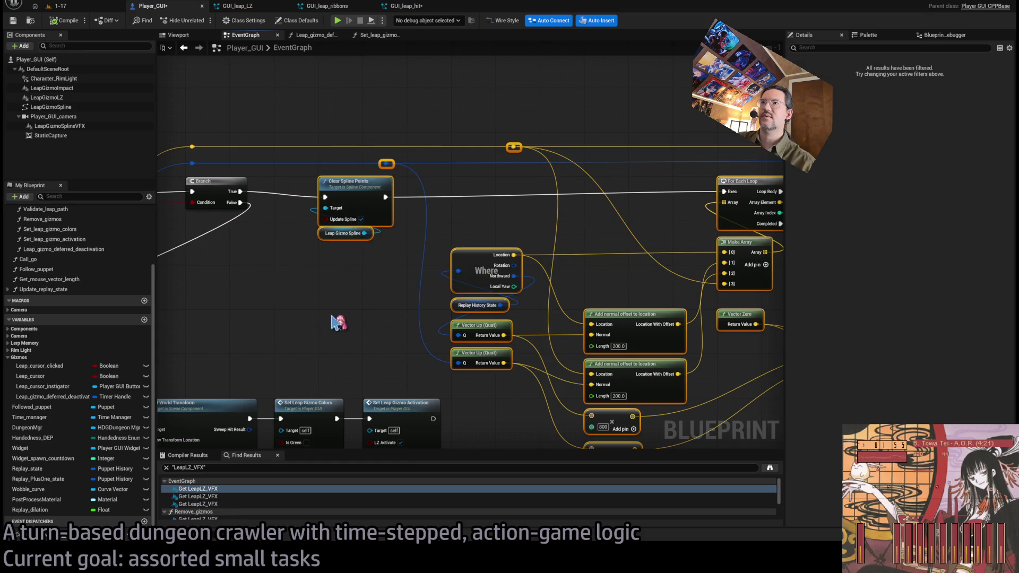
pyautogui.moveTo(361, 256); pyautogui.dragTo(708, 260)
pyautogui.moveTo(234, 246)
pyautogui.mouseDown()
pyautogui.moveTo(425, 250)
pyautogui.moveTo(504, 273)
pyautogui.mouseUp()
# - Align the new Branch and create a Vector Forward (Quat) node from the Northward output
pyautogui.press('q')
pyautogui.click(506, 317)
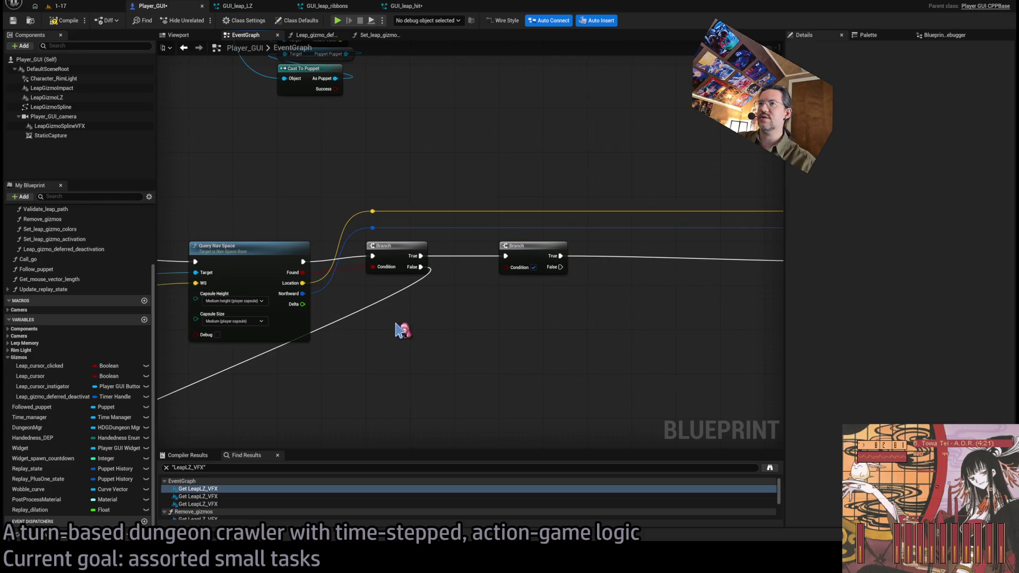
pyautogui.moveTo(302, 294); pyautogui.dragTo(395, 372)
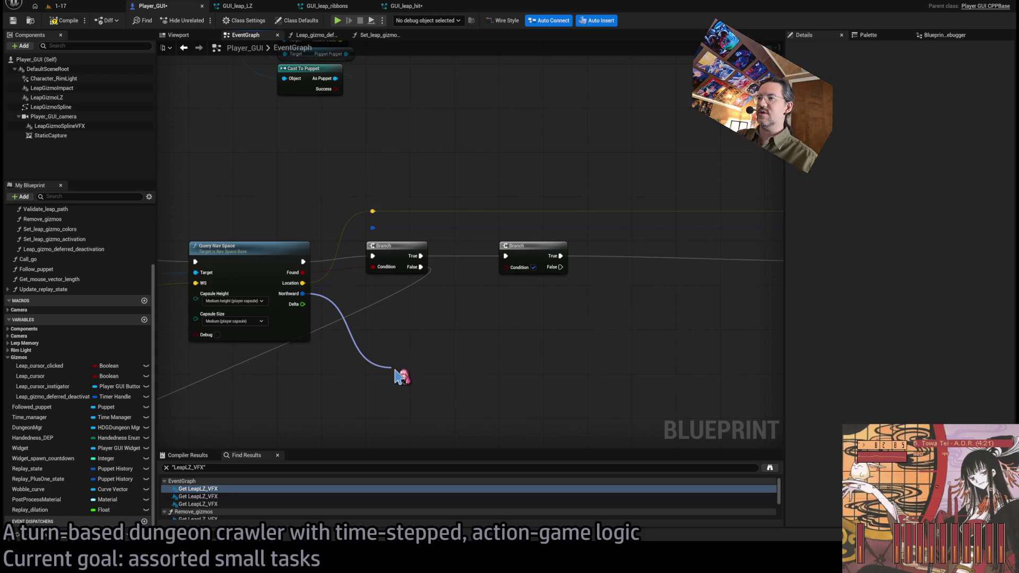
pyautogui.moveTo(395, 370)
pyautogui.mouseDown()
pyautogui.moveTo(471, 357)
pyautogui.moveTo(307, 295)
pyautogui.moveTo(399, 377)
pyautogui.mouseUp()
pyautogui.moveTo(508, 328)
pyautogui.mouseDown()
pyautogui.moveTo(485, 289)
pyautogui.moveTo(762, 322)
pyautogui.moveTo(443, 341)
pyautogui.moveTo(571, 319)
pyautogui.moveTo(601, 289)
pyautogui.moveTo(532, 316)
pyautogui.mouseUp()
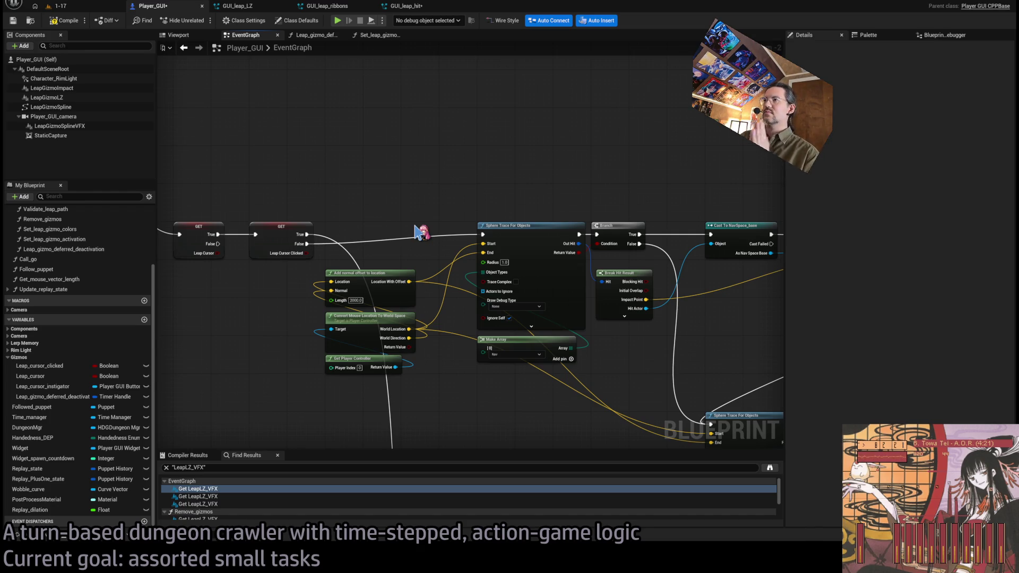
# - Move the Where and Replay History State nodes below Vector Forward and wire Where's Rotation
pyautogui.moveTo(422, 232)
pyautogui.mouseDown()
pyautogui.moveTo(332, 229)
pyautogui.moveTo(384, 304)
pyautogui.moveTo(372, 240)
pyautogui.mouseUp()
pyautogui.hotkey('ctrl', 'x')
pyautogui.hotkey('ctrl', 'v')
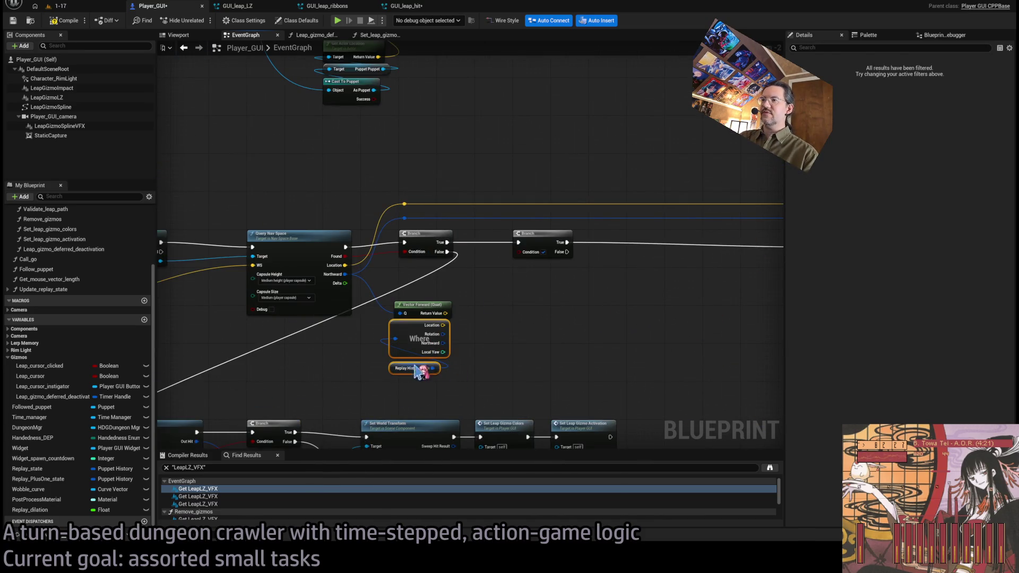
pyautogui.moveTo(423, 373); pyautogui.dragTo(429, 389)
pyautogui.click(496, 347)
pyautogui.scroll(2, 496, 350)
pyautogui.moveTo(432, 347)
pyautogui.mouseDown()
pyautogui.moveTo(510, 345)
pyautogui.moveTo(432, 364)
pyautogui.moveTo(499, 361)
pyautogui.mouseUp()
# - Dot the two forward vectors and feed a less-than-0.6 check into the second Branch's Condition
pyautogui.hotkey('ctrl', 'v')
pyautogui.moveTo(430, 301)
pyautogui.mouseDown()
pyautogui.moveTo(520, 301)
pyautogui.moveTo(557, 321)
pyautogui.moveTo(525, 305)
pyautogui.mouseUp()
pyautogui.moveTo(429, 301)
pyautogui.mouseDown()
pyautogui.moveTo(520, 296)
pyautogui.moveTo(532, 260)
pyautogui.mouseUp()
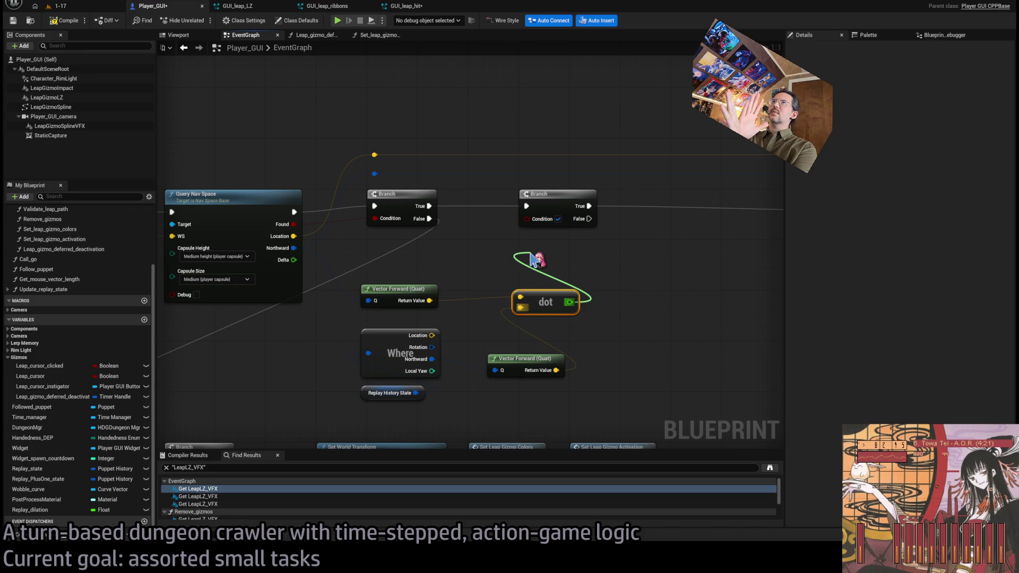
pyautogui.moveTo(533, 259); pyautogui.dragTo(532, 260)
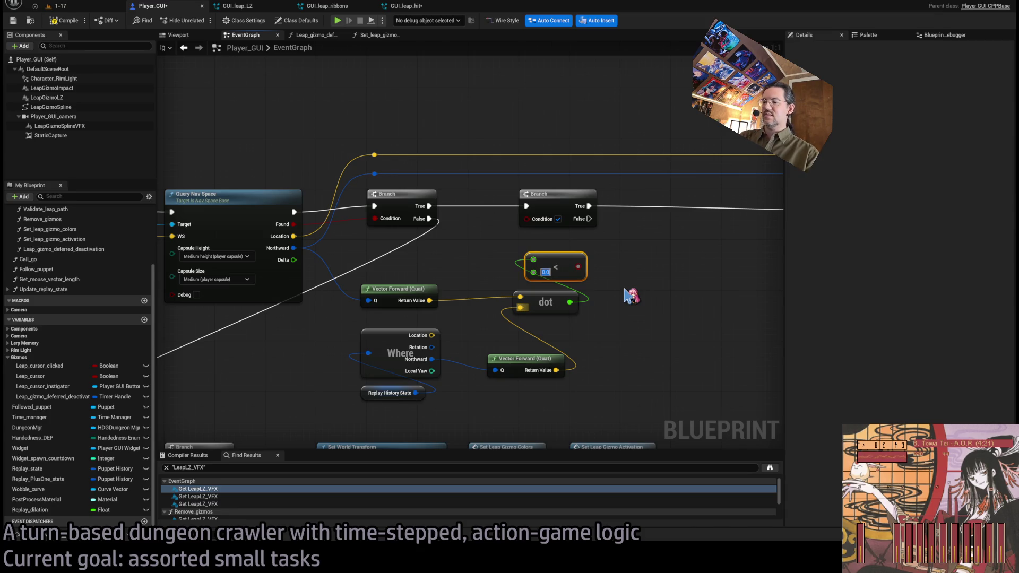
pyautogui.moveTo(576, 268)
pyautogui.mouseDown()
pyautogui.moveTo(526, 218)
pyautogui.moveTo(548, 272)
pyautogui.mouseUp()
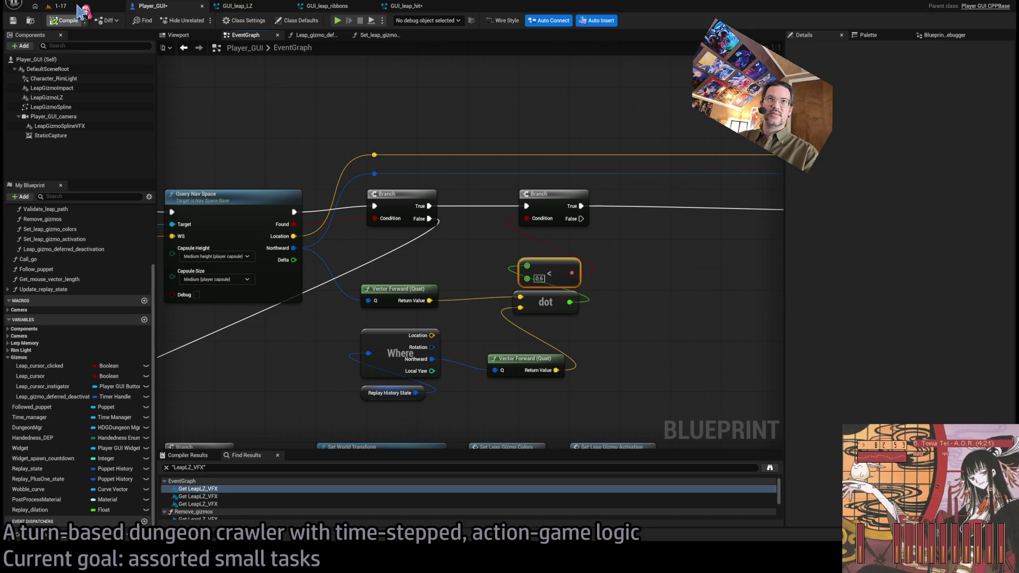
# - Glance at the 1-17 level, then return to the Player_GUI graph
pyautogui.click(78, 6)
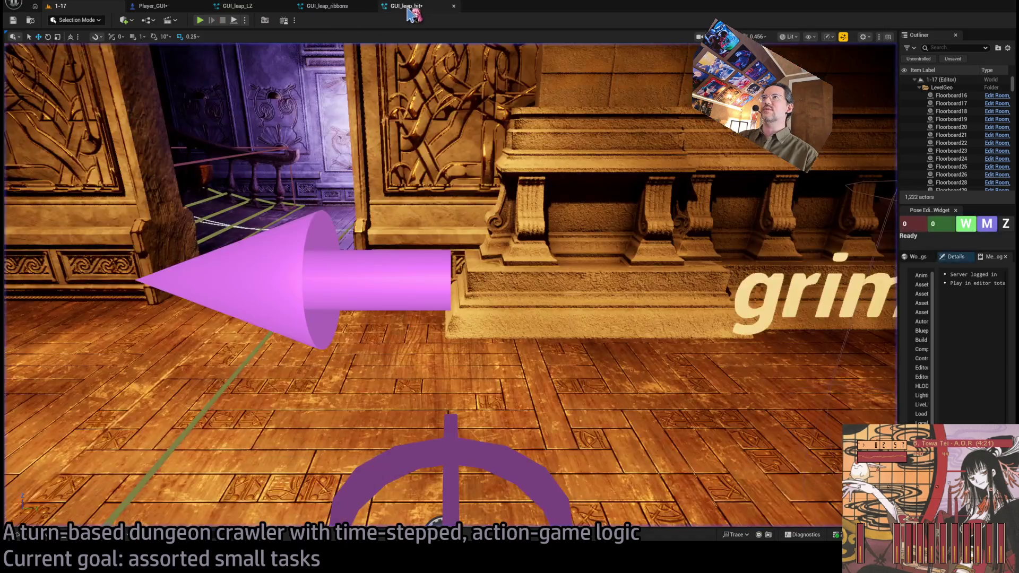
pyautogui.click(408, 7)
pyautogui.click(329, 7)
pyautogui.click(254, 7)
pyautogui.click(185, 7)
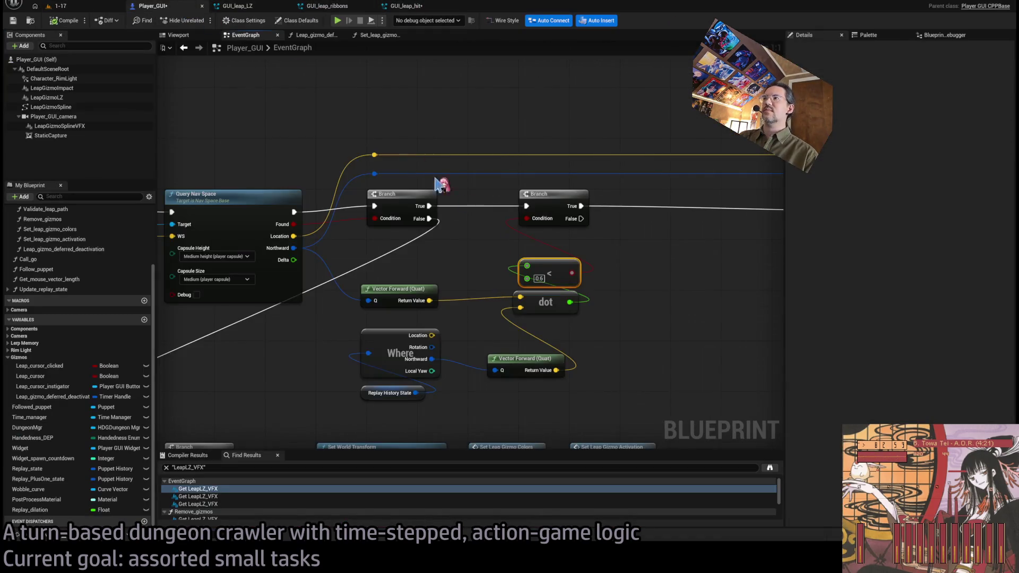
pyautogui.scroll(-4, 744, 288)
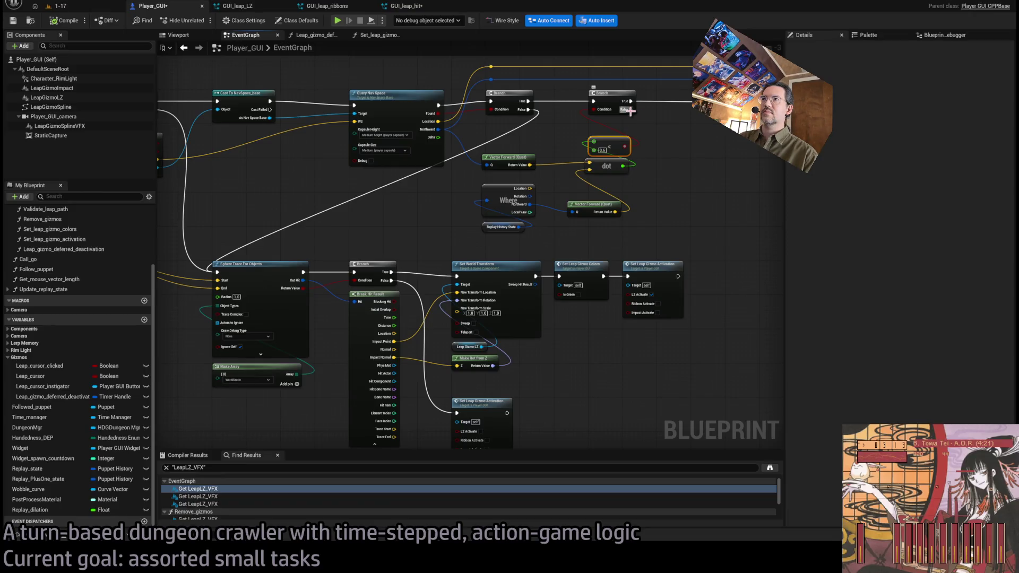
# - Duplicate Set World Transform beside the second Branch and drive it from the Branch's False output
pyautogui.moveTo(630, 111)
pyautogui.mouseDown()
pyautogui.moveTo(634, 133)
pyautogui.moveTo(847, 173)
pyautogui.mouseUp()
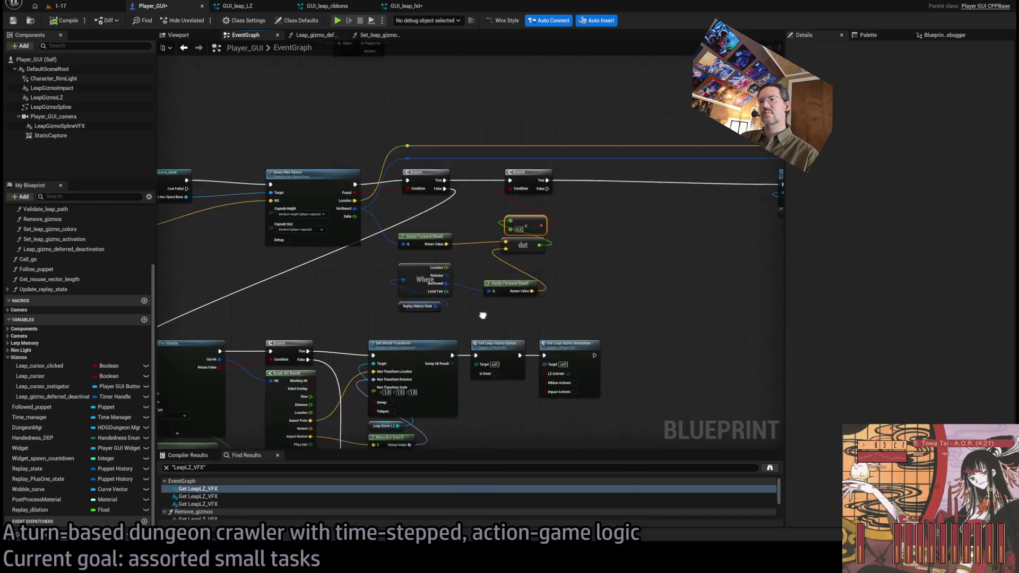
pyautogui.moveTo(442, 399); pyautogui.dragTo(424, 342)
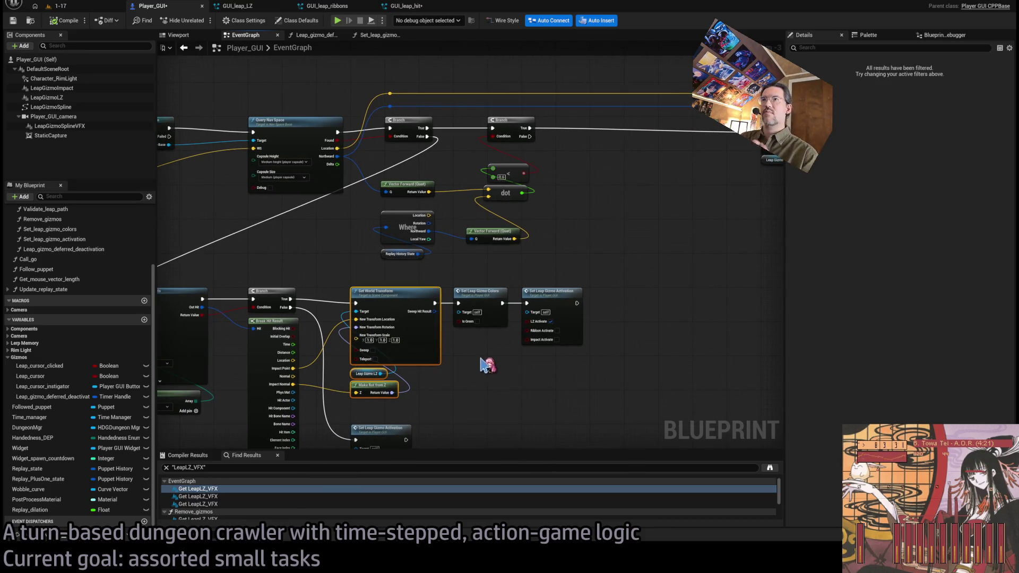
pyautogui.moveTo(486, 365); pyautogui.dragTo(526, 392)
pyautogui.click(641, 266)
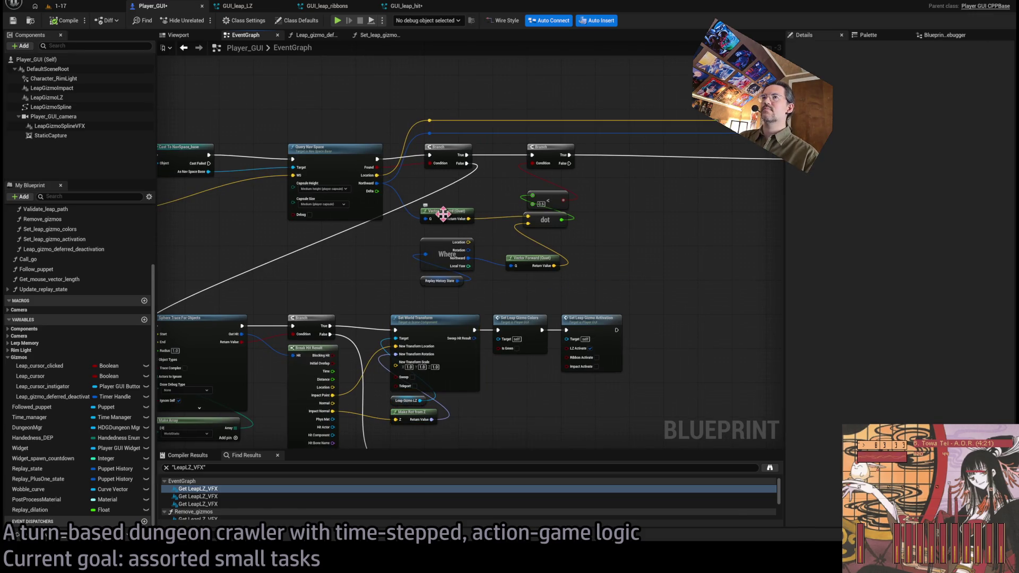
pyautogui.moveTo(359, 267); pyautogui.dragTo(352, 245)
pyautogui.click(441, 321)
pyautogui.hotkey('ctrl', 'c')
pyautogui.hotkey('ctrl', 'v')
pyautogui.moveTo(625, 188)
pyautogui.mouseDown()
pyautogui.moveTo(499, 207)
pyautogui.moveTo(593, 248)
pyautogui.moveTo(609, 233)
pyautogui.moveTo(575, 232)
pyautogui.mouseUp()
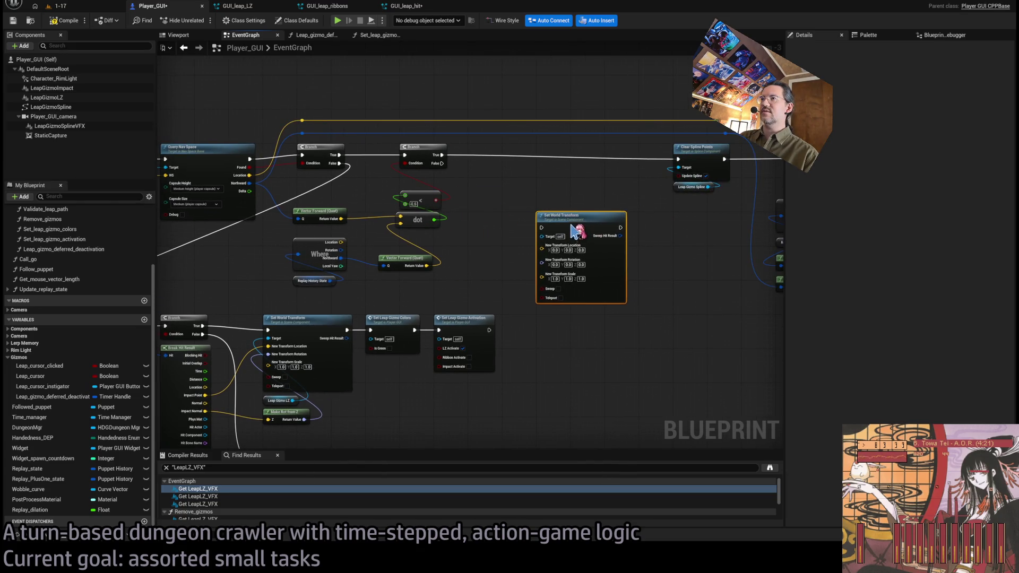
pyautogui.moveTo(441, 167)
pyautogui.mouseDown()
pyautogui.moveTo(542, 227)
pyautogui.moveTo(477, 255)
pyautogui.moveTo(461, 297)
pyautogui.moveTo(492, 278)
pyautogui.mouseUp()
# - Route the location and rotation wires through reroute points into the new transform
pyautogui.scroll(2, 492, 278)
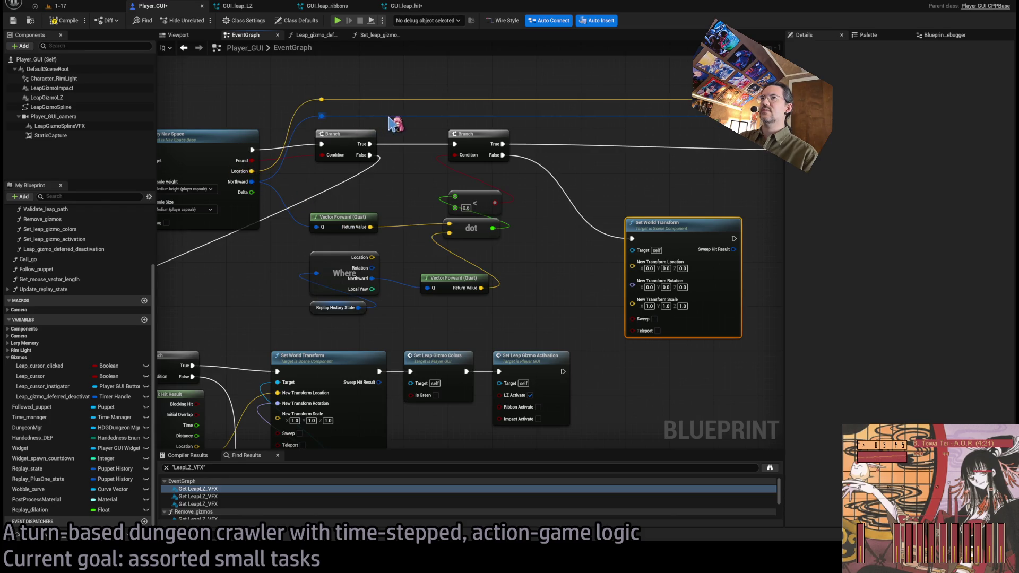
pyautogui.doubleClick(499, 99)
pyautogui.moveTo(504, 100)
pyautogui.mouseDown()
pyautogui.moveTo(608, 271)
pyautogui.moveTo(633, 262)
pyautogui.mouseUp()
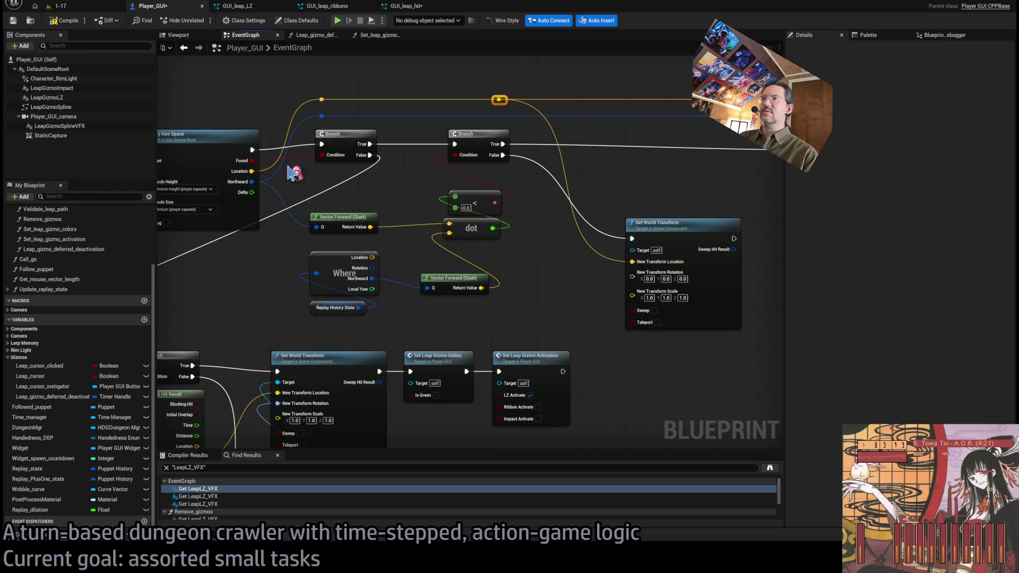
pyautogui.doubleClick(504, 117)
pyautogui.moveTo(503, 116)
pyautogui.mouseDown()
pyautogui.moveTo(534, 178)
pyautogui.moveTo(631, 272)
pyautogui.mouseUp()
pyautogui.doubleClick(572, 164)
pyautogui.moveTo(572, 164); pyautogui.dragTo(565, 268)
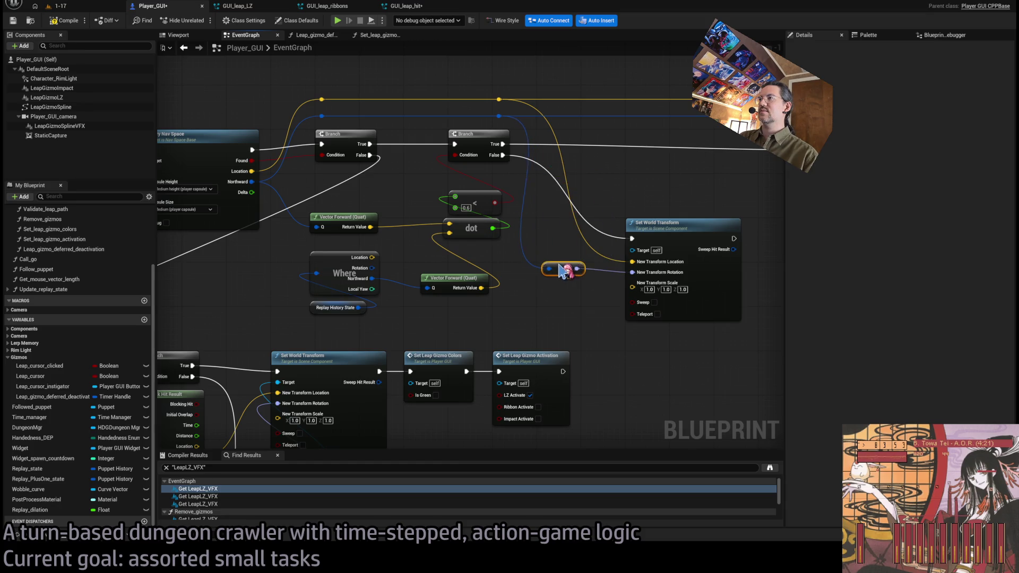
# - Paste a copy of the Leap Gizmo LZ getter as the new transform's Target
pyautogui.scroll(-2, 589, 217)
pyautogui.hotkey('ctrl', 'v')
pyautogui.click(470, 324)
pyautogui.moveTo(736, 261)
pyautogui.mouseDown()
pyautogui.moveTo(557, 289)
pyautogui.moveTo(554, 187)
pyautogui.mouseUp()
pyautogui.hotkey('ctrl', 'c')
pyautogui.hotkey('ctrl', 'v')
pyautogui.click(557, 241)
pyautogui.moveTo(557, 278)
pyautogui.mouseDown()
pyautogui.moveTo(516, 326)
pyautogui.moveTo(403, 341)
pyautogui.moveTo(164, 237)
pyautogui.moveTo(489, 341)
pyautogui.moveTo(515, 336)
pyautogui.moveTo(467, 323)
pyautogui.mouseUp()
pyautogui.scroll(-2, 502, 332)
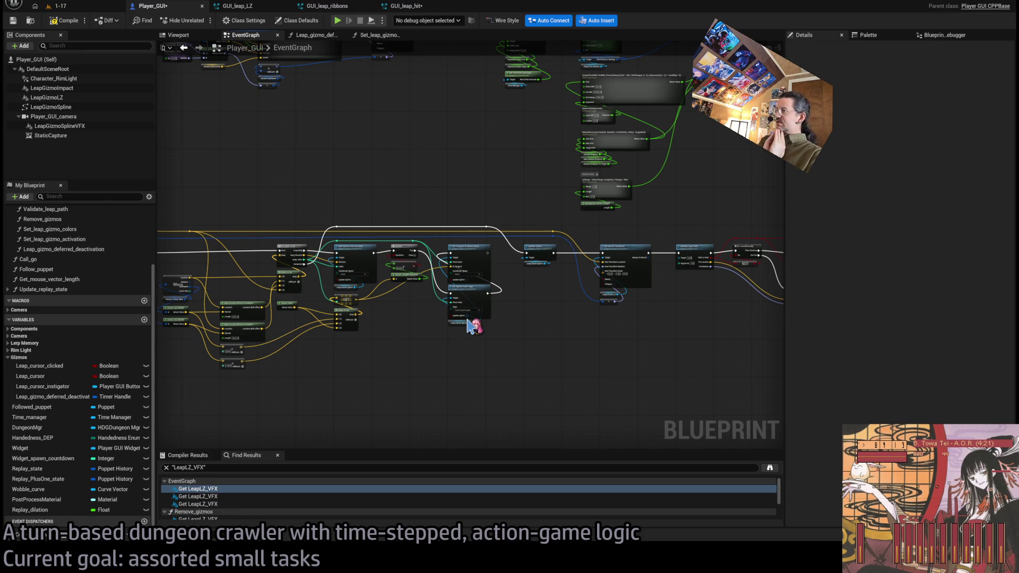
# - Delete the new transform, reroutes, getter and second Branch, wiring first Branch True to Clear Spline Points
pyautogui.scroll(5, 289, 311)
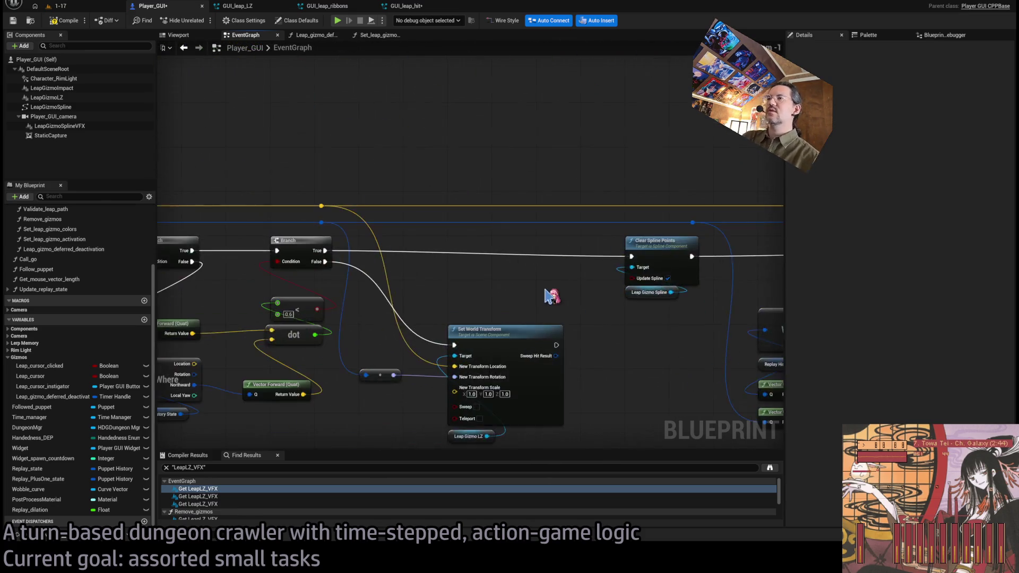
pyautogui.moveTo(684, 297); pyautogui.dragTo(504, 416)
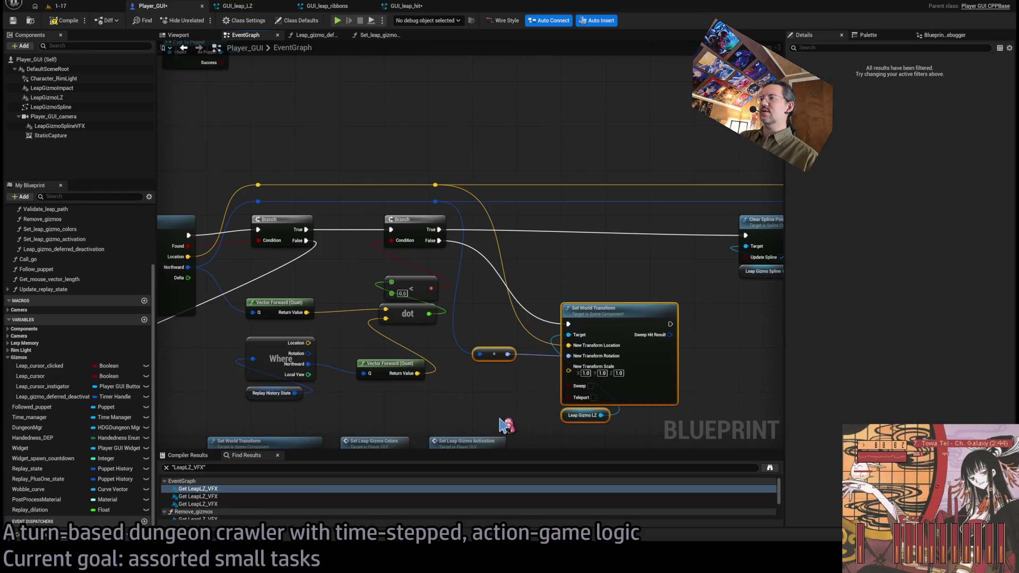
pyautogui.press('Delete')
pyautogui.moveTo(456, 261); pyautogui.dragTo(374, 238)
pyautogui.press('Delete')
pyautogui.moveTo(306, 229); pyautogui.dragTo(745, 236)
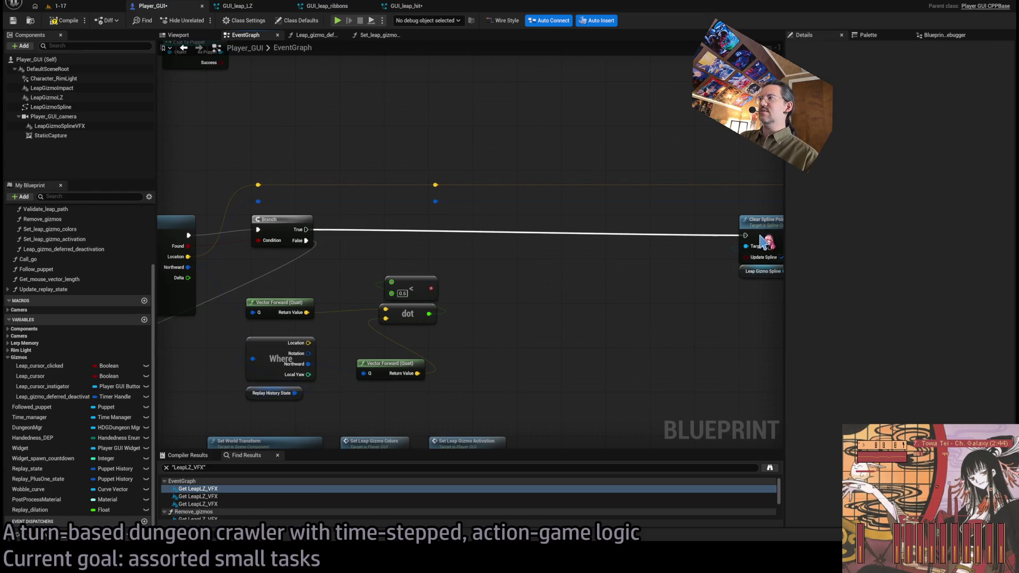
pyautogui.scroll(-5, 660, 302)
# - Inspect the Validate Leap Path and Do Conditionally nodes and their outputs
pyautogui.scroll(1, 351, 289)
pyautogui.scroll(1, 478, 289)
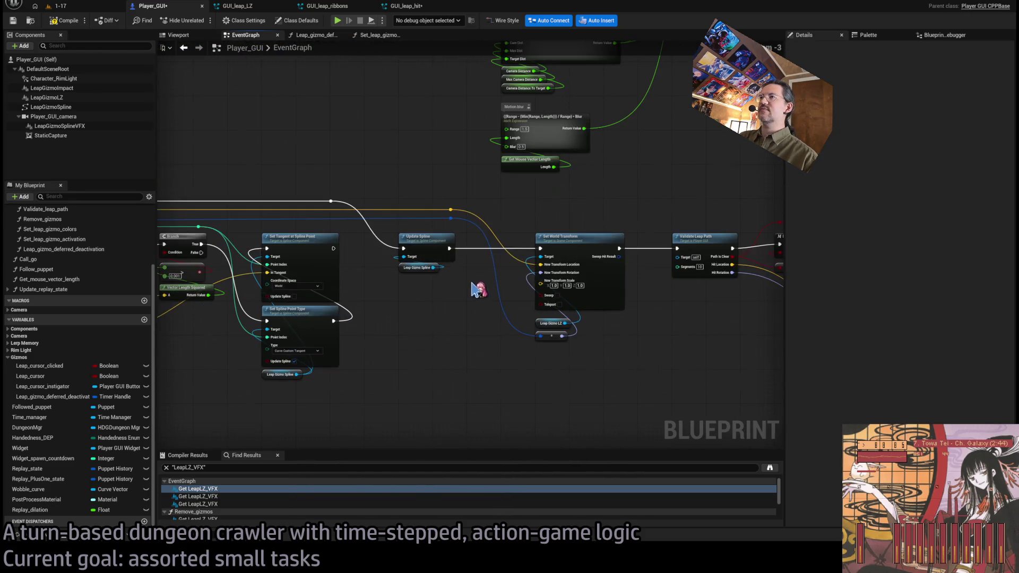
pyautogui.moveTo(511, 295); pyautogui.dragTo(372, 319)
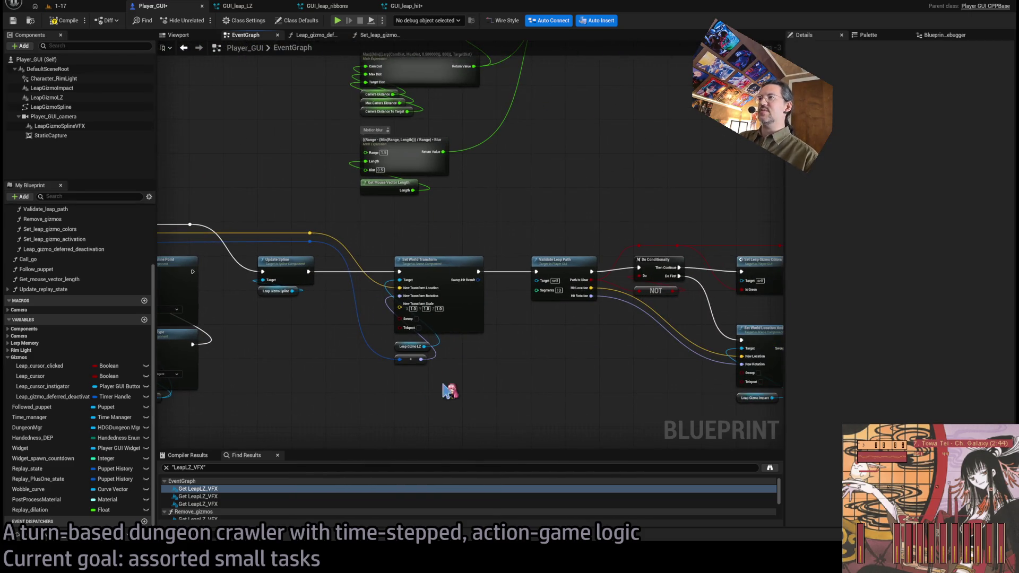
pyautogui.scroll(-4, 462, 358)
pyautogui.scroll(3, 401, 346)
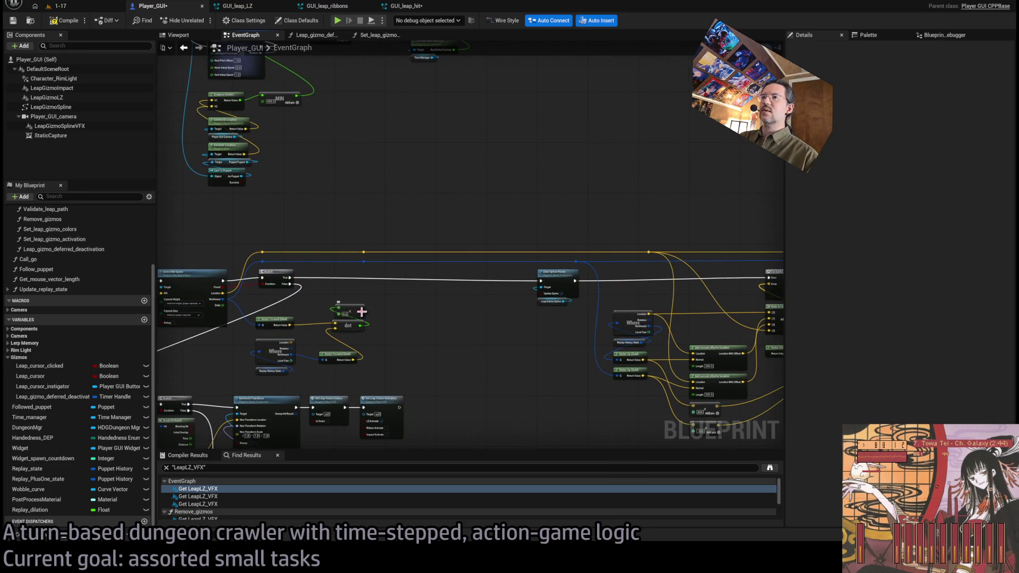
pyautogui.scroll(2, 532, 321)
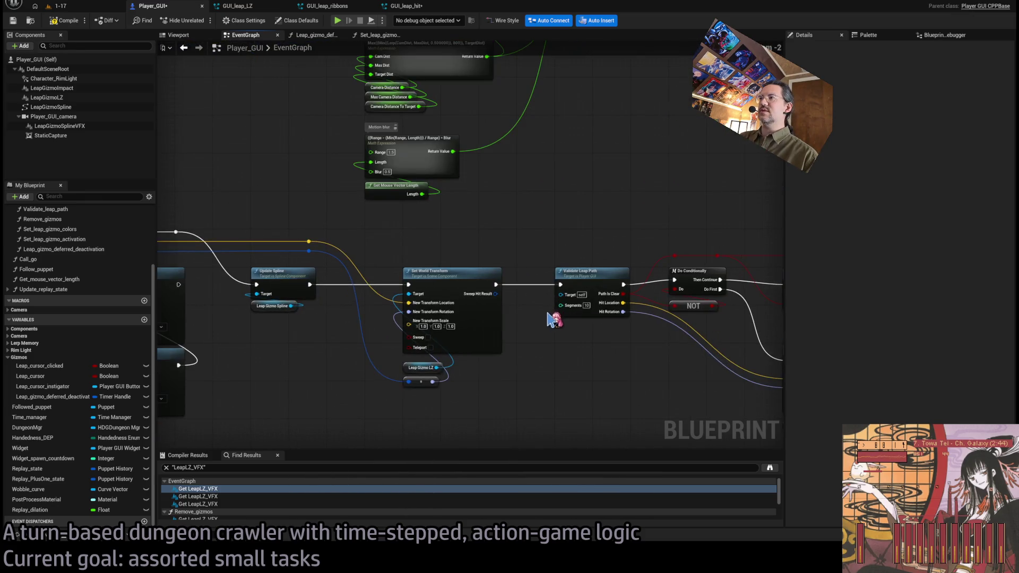
pyautogui.moveTo(578, 350); pyautogui.dragTo(400, 346)
pyautogui.moveTo(409, 209)
pyautogui.mouseDown()
pyautogui.moveTo(424, 382)
pyautogui.moveTo(333, 305)
pyautogui.mouseUp()
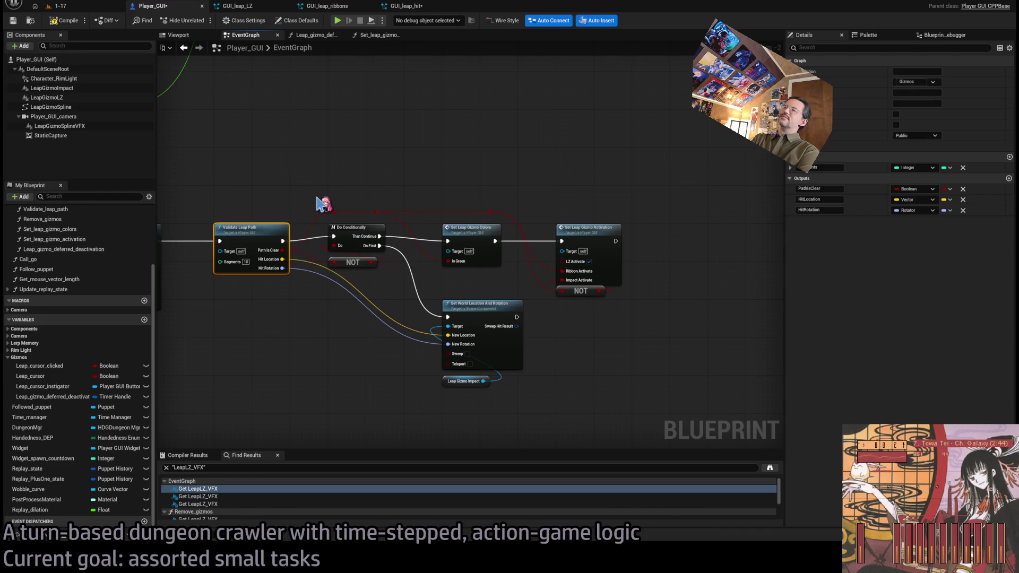
pyautogui.scroll(-4, 276, 205)
pyautogui.scroll(6, 357, 258)
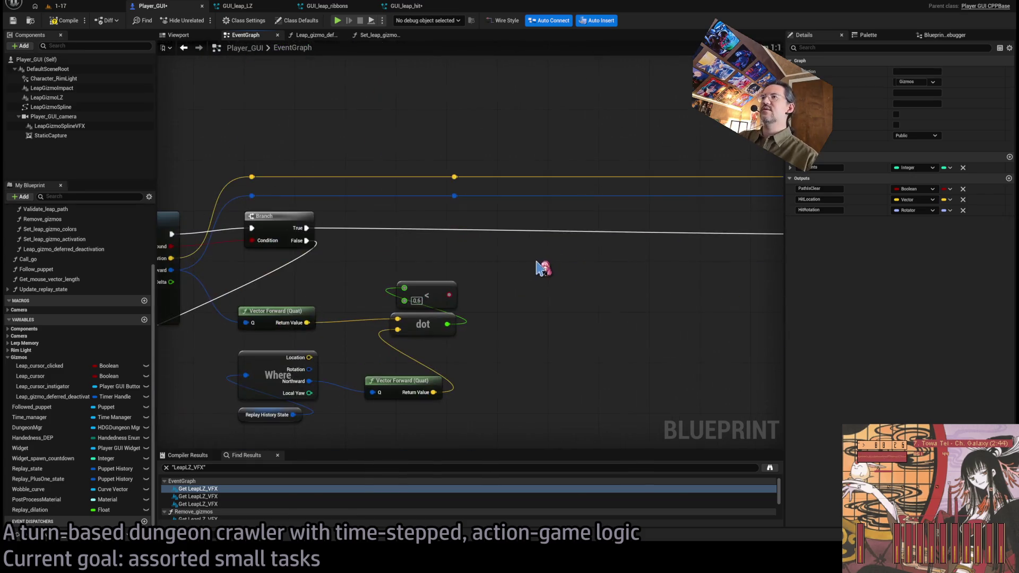
# - Undo the deletions to restore the second Branch and new transform, then compile Player_GUI
pyautogui.click(488, 282)
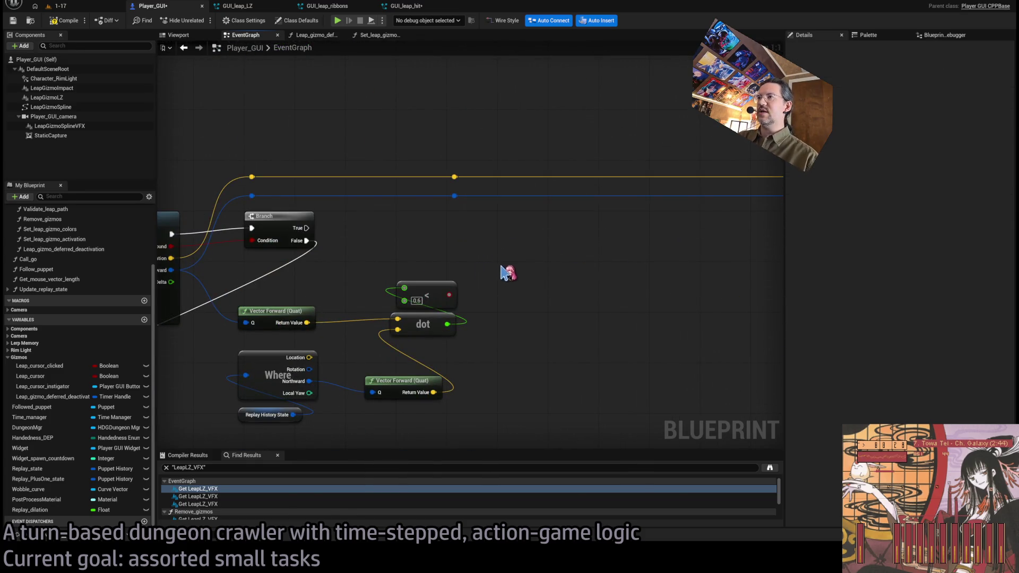
pyautogui.click(499, 291)
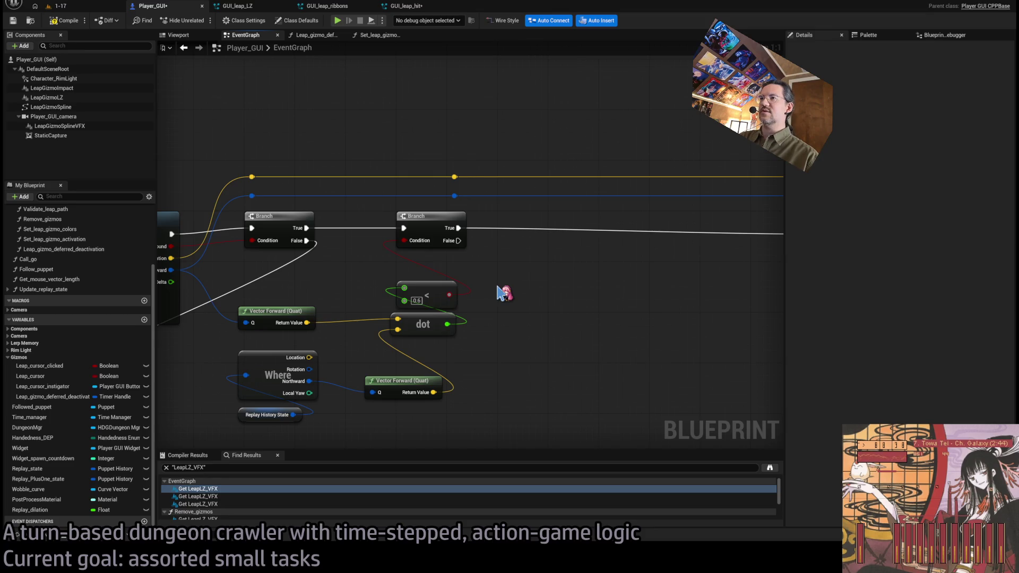
pyautogui.hotkey('ctrl', 'z')
pyautogui.scroll(-1, 354, 263)
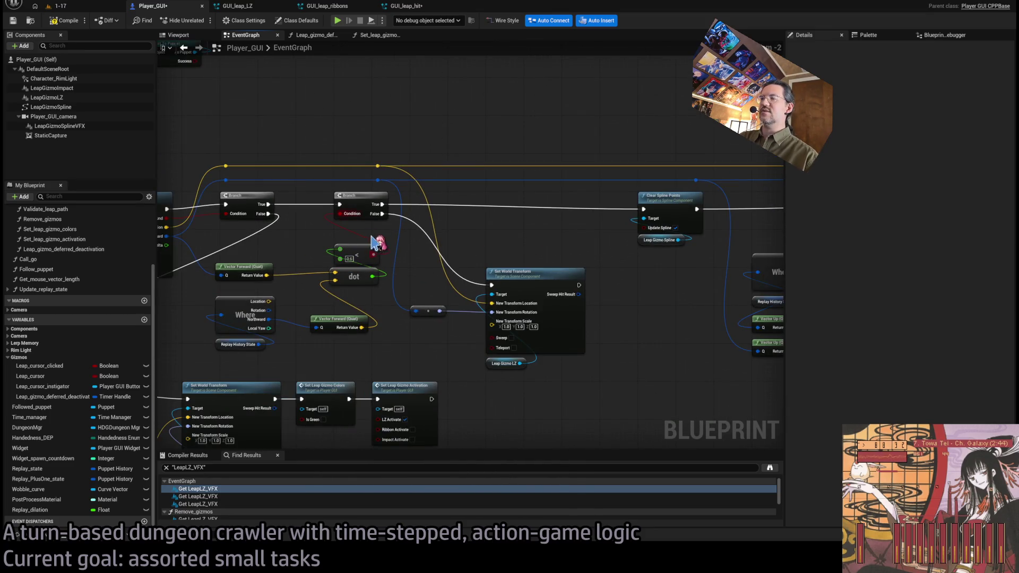
pyautogui.scroll(-1, 378, 223)
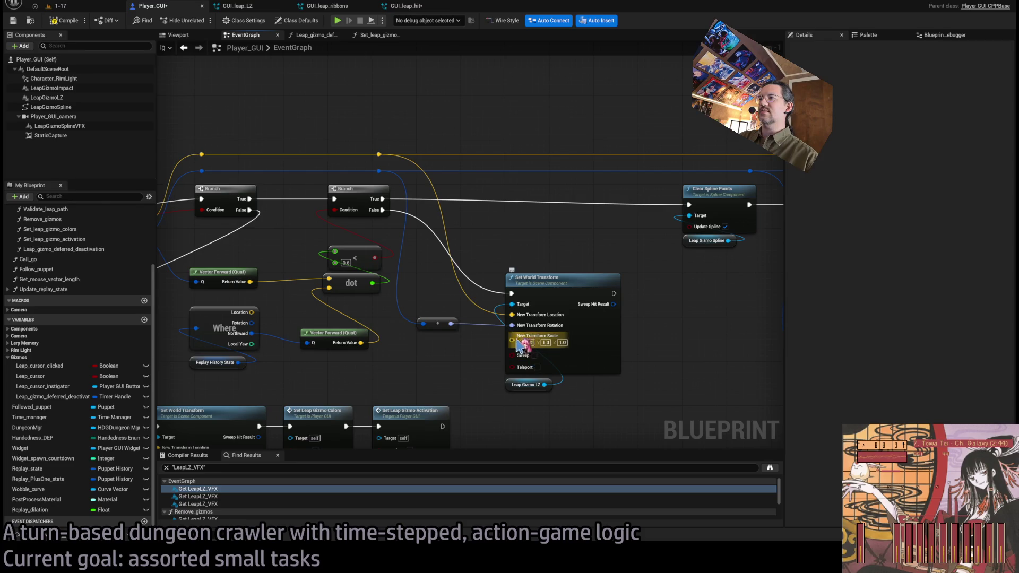
pyautogui.scroll(-1, 600, 268)
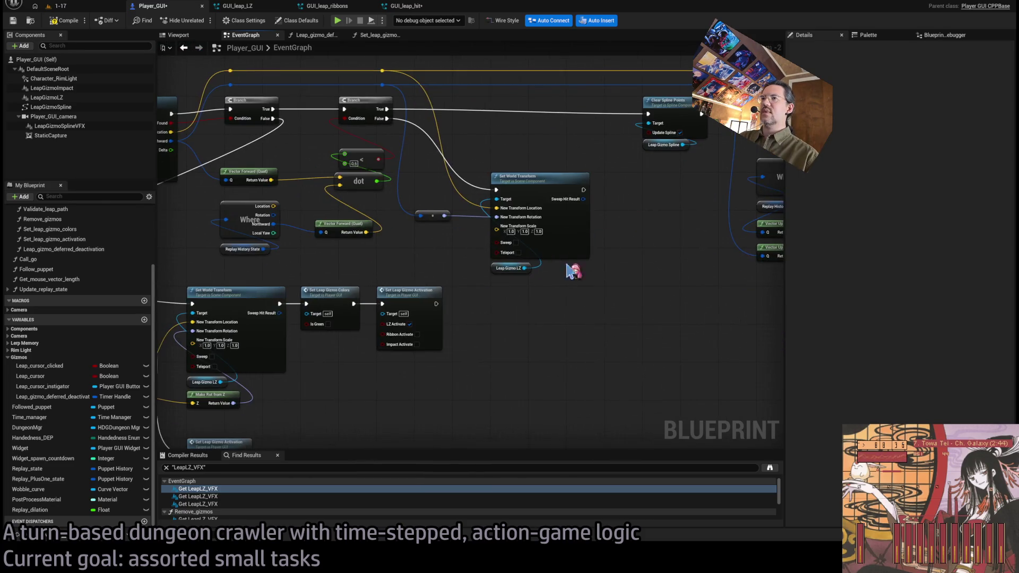
pyautogui.moveTo(600, 224)
pyautogui.mouseDown()
pyautogui.moveTo(544, 250)
pyautogui.moveTo(581, 212)
pyautogui.moveTo(602, 229)
pyautogui.moveTo(491, 254)
pyautogui.moveTo(320, 333)
pyautogui.mouseUp()
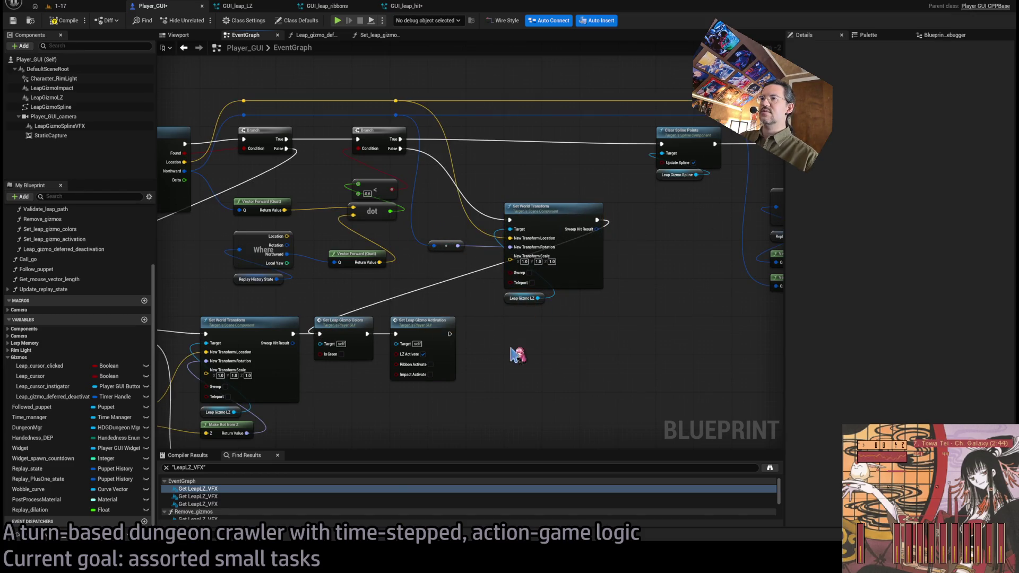
pyautogui.click(65, 20)
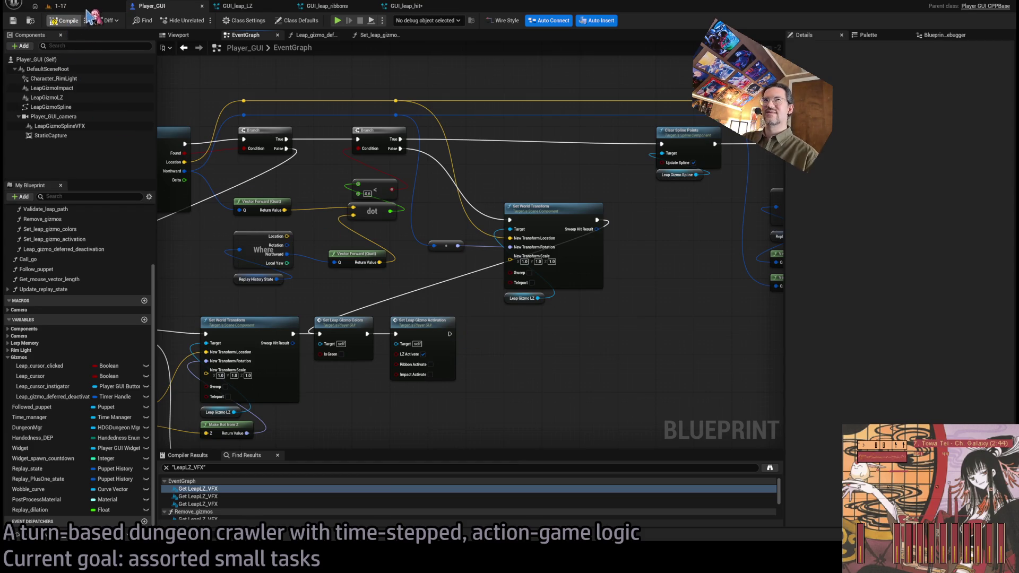
# - Run two play-in-editor tests in level 1-17, then return to the Player_GUI graph
pyautogui.click(92, 9)
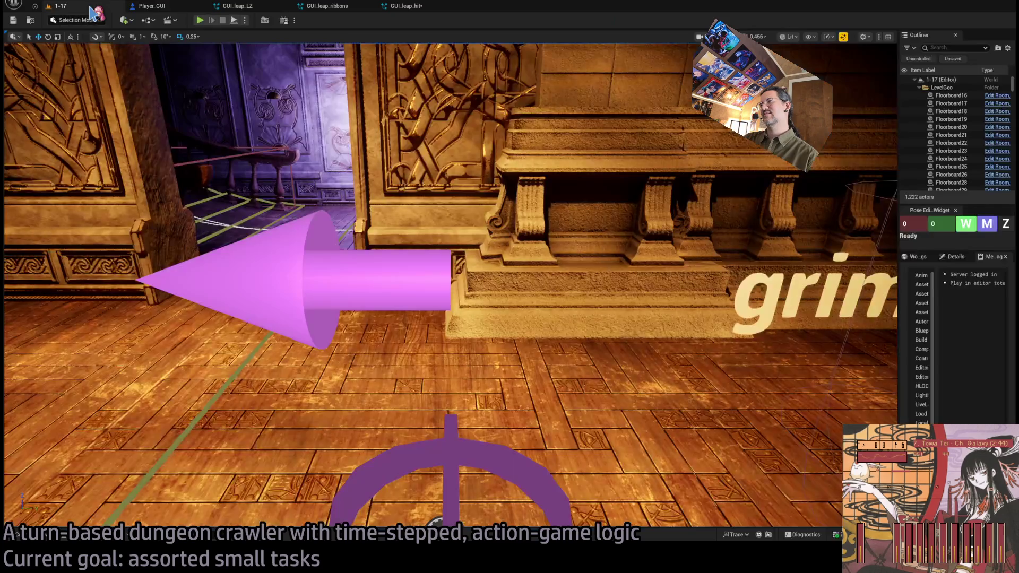
pyautogui.hotkey('alt', 'p')
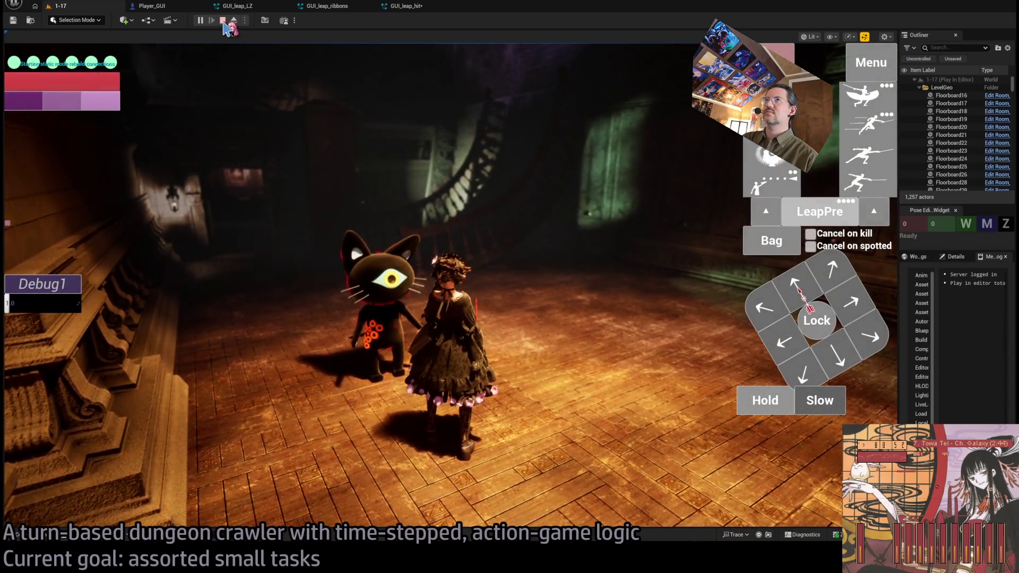
pyautogui.click(223, 20)
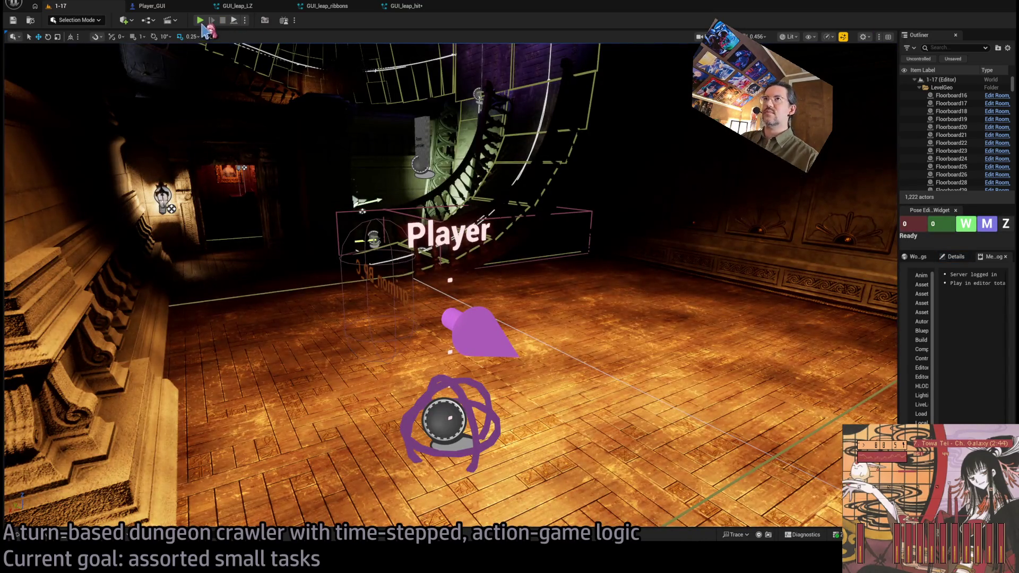
pyautogui.hotkey('alt', 'p')
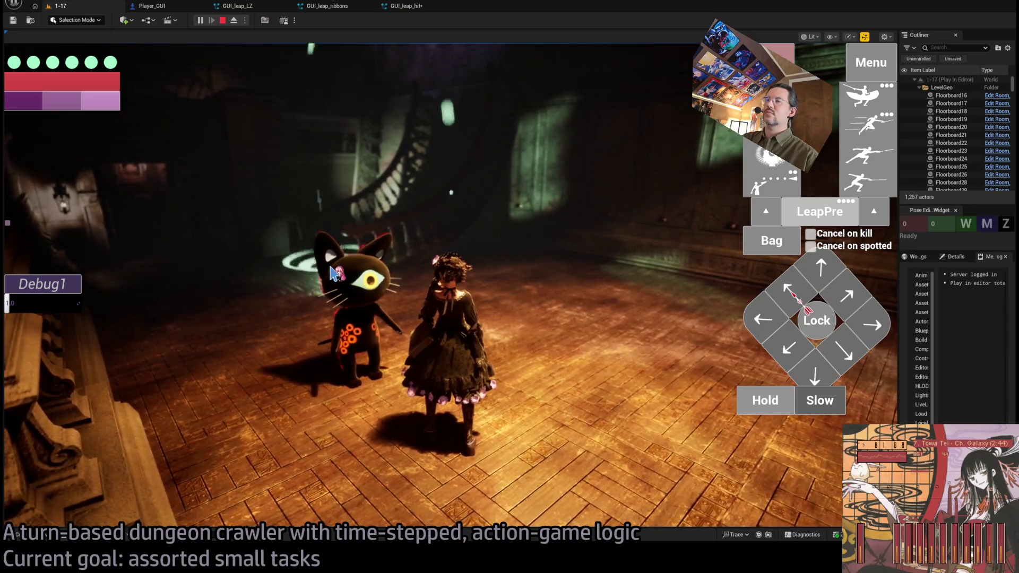
pyautogui.press('Escape')
pyautogui.click(168, 5)
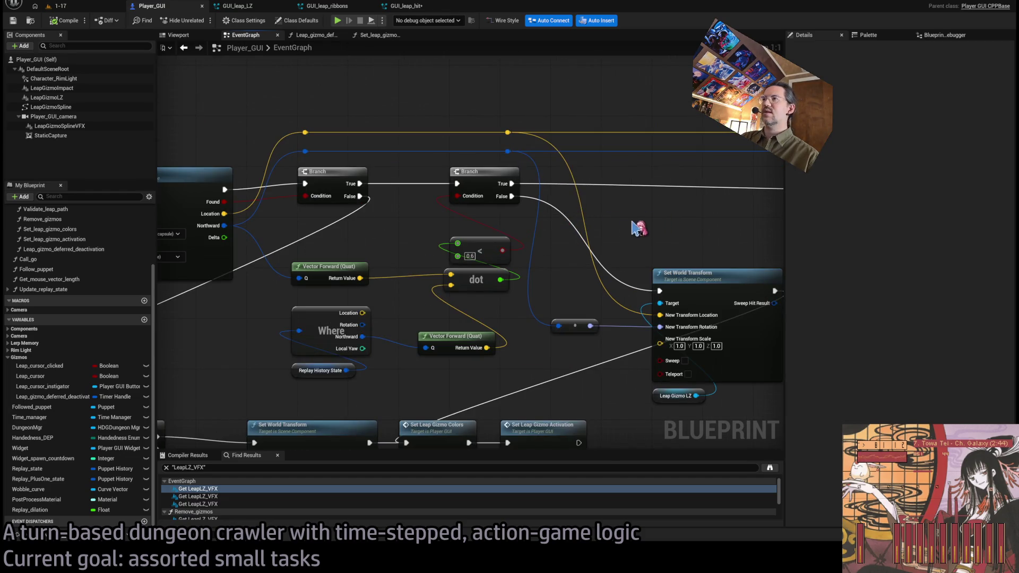
# - Change the comparison threshold from 0.6 to 0.001
pyautogui.moveTo(422, 223); pyautogui.dragTo(504, 228)
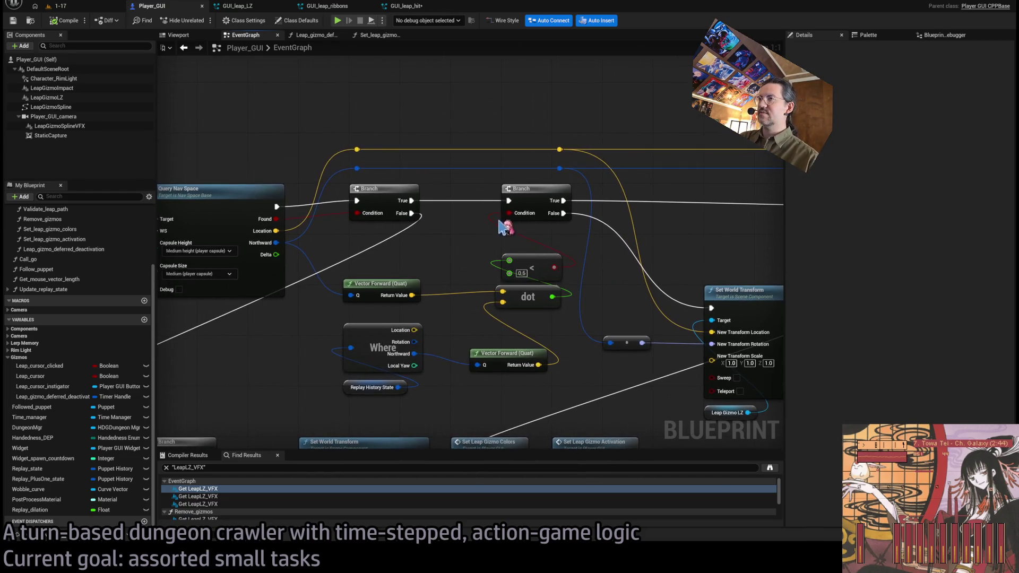
pyautogui.moveTo(565, 236)
pyautogui.mouseDown()
pyautogui.moveTo(475, 239)
pyautogui.moveTo(466, 340)
pyautogui.mouseUp()
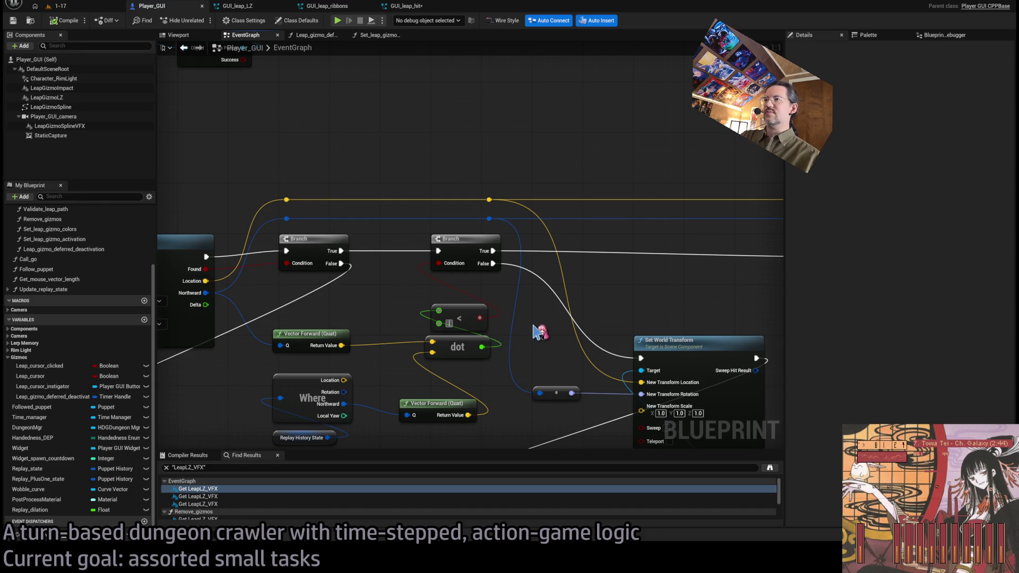
pyautogui.write('0.001')
pyautogui.press('Return')
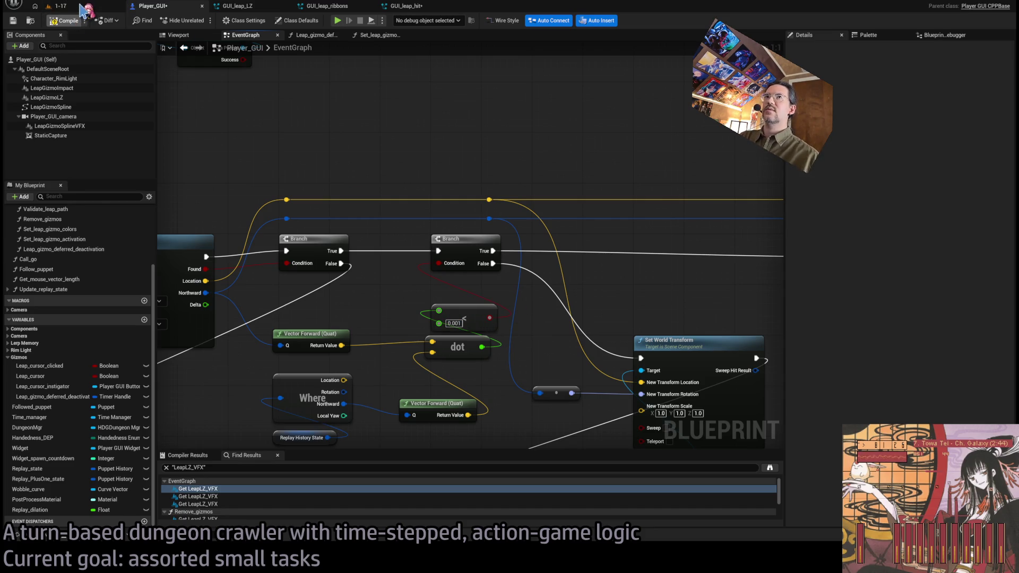
# - Play-test level 1-17, stop, and return to the Player_GUI graph
pyautogui.click(80, 6)
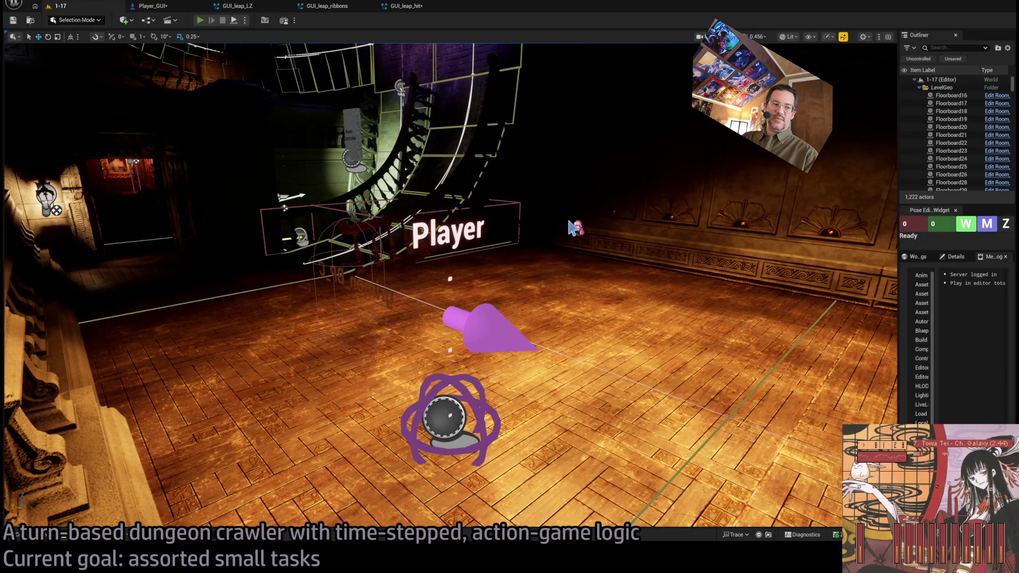
pyautogui.hotkey('alt', 'p')
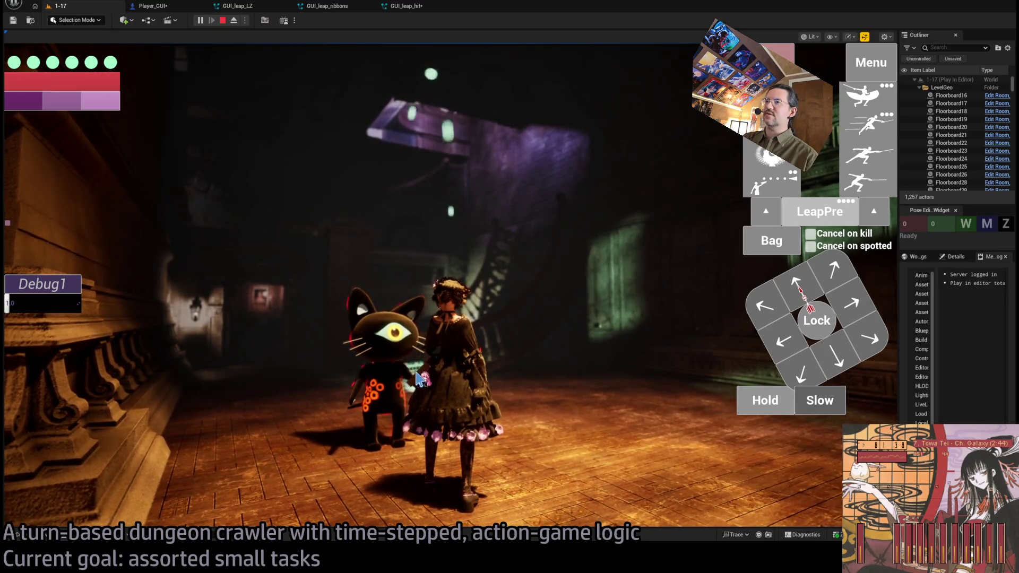
pyautogui.press('Escape')
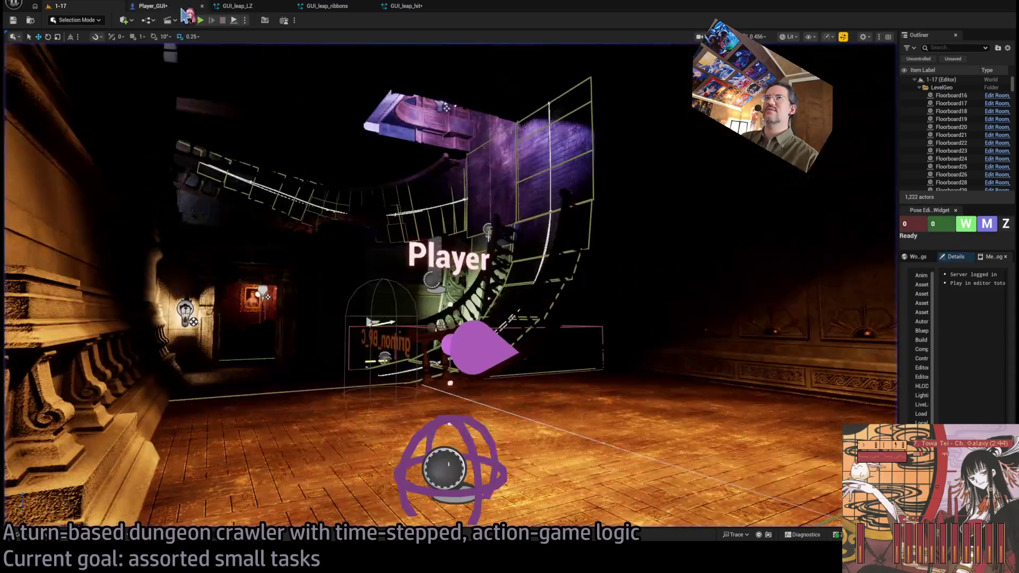
pyautogui.click(182, 10)
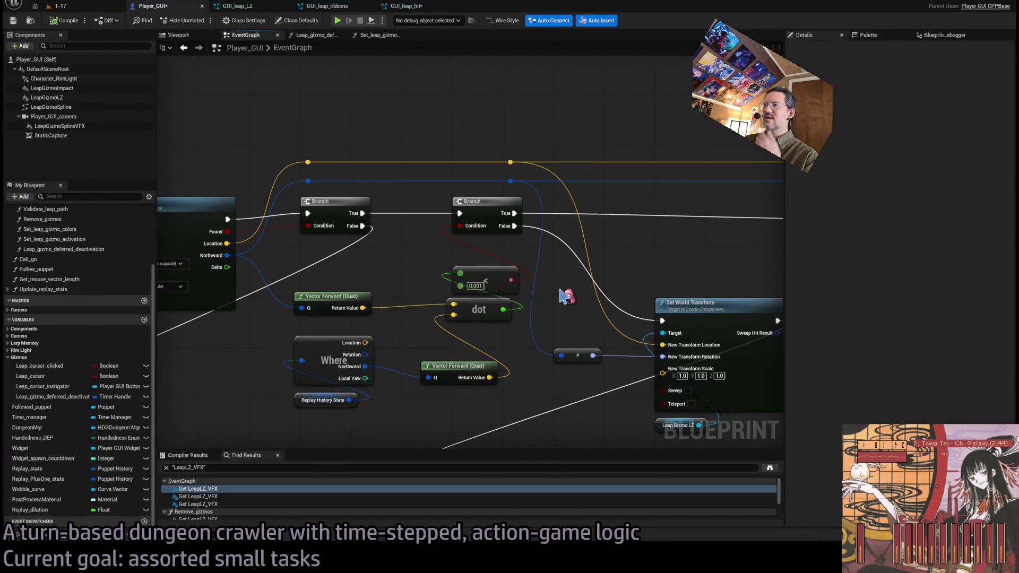
pyautogui.moveTo(574, 312)
pyautogui.mouseDown()
pyautogui.moveTo(471, 348)
pyautogui.moveTo(653, 228)
pyautogui.moveTo(643, 230)
pyautogui.moveTo(685, 257)
pyautogui.mouseUp()
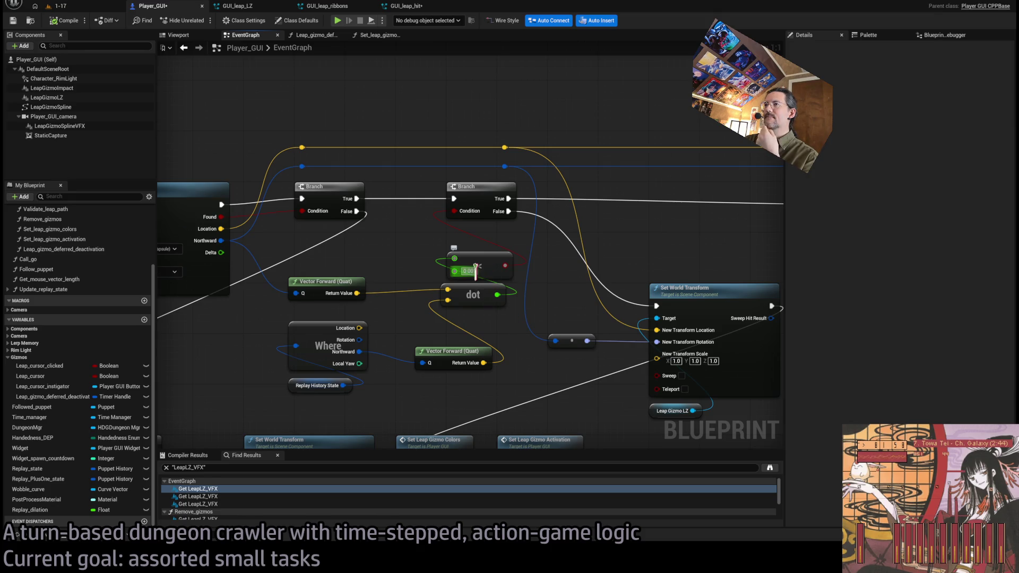
pyautogui.moveTo(489, 333)
pyautogui.mouseDown()
pyautogui.moveTo(364, 294)
pyautogui.moveTo(329, 263)
pyautogui.moveTo(360, 256)
pyautogui.mouseUp()
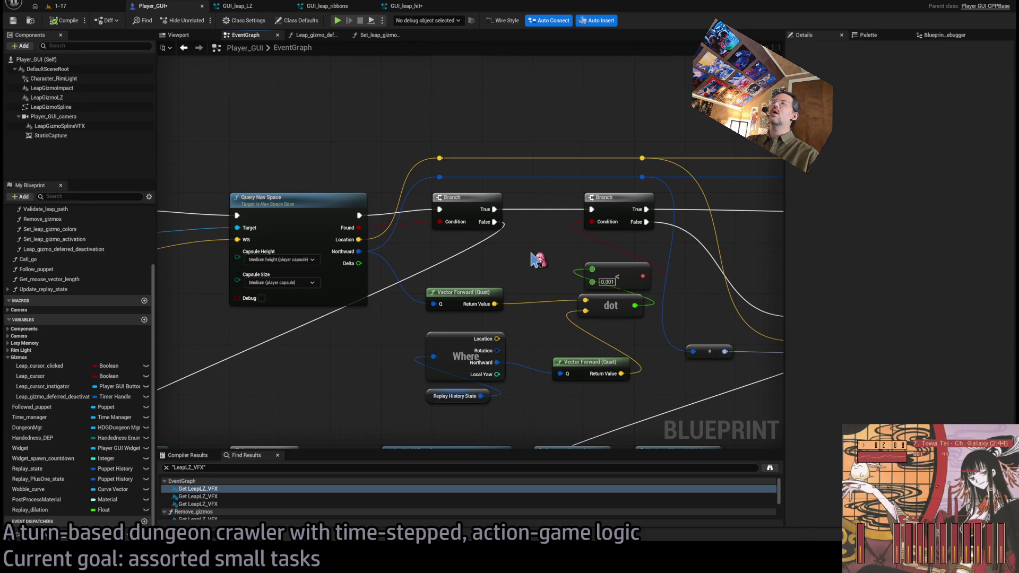
pyautogui.click(456, 292)
# - Replace both Vector Forward (Quat) nodes with Vector Up (Quat) nodes feeding the dot product
pyautogui.keyDown('ctrl'); pyautogui.click(594, 362); pyautogui.keyUp('ctrl')
pyautogui.press('Delete')
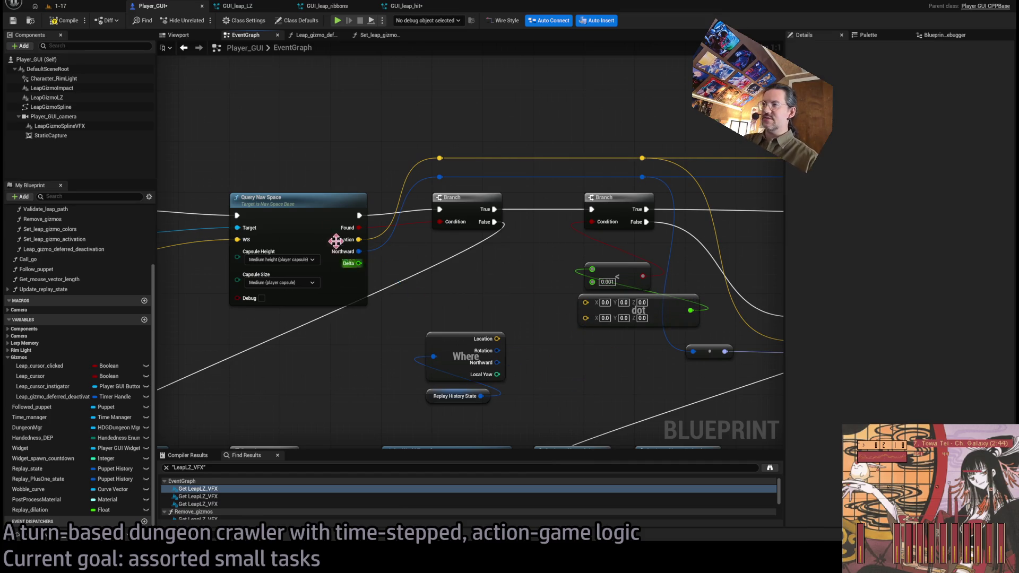
pyautogui.moveTo(359, 251); pyautogui.dragTo(425, 282)
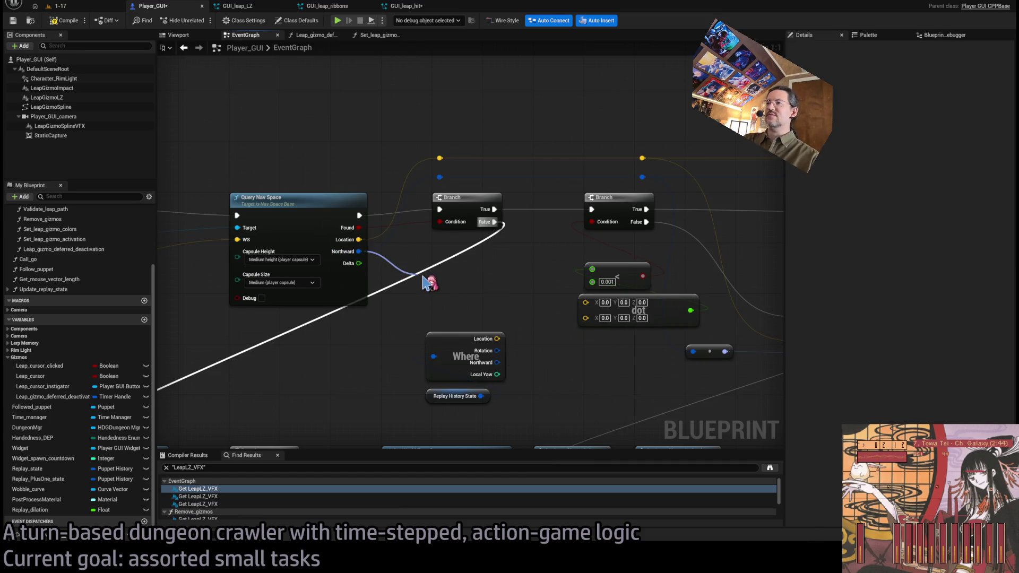
pyautogui.moveTo(461, 282)
pyautogui.mouseDown()
pyautogui.moveTo(478, 294)
pyautogui.moveTo(586, 302)
pyautogui.mouseUp()
pyautogui.moveTo(495, 339); pyautogui.dragTo(571, 363)
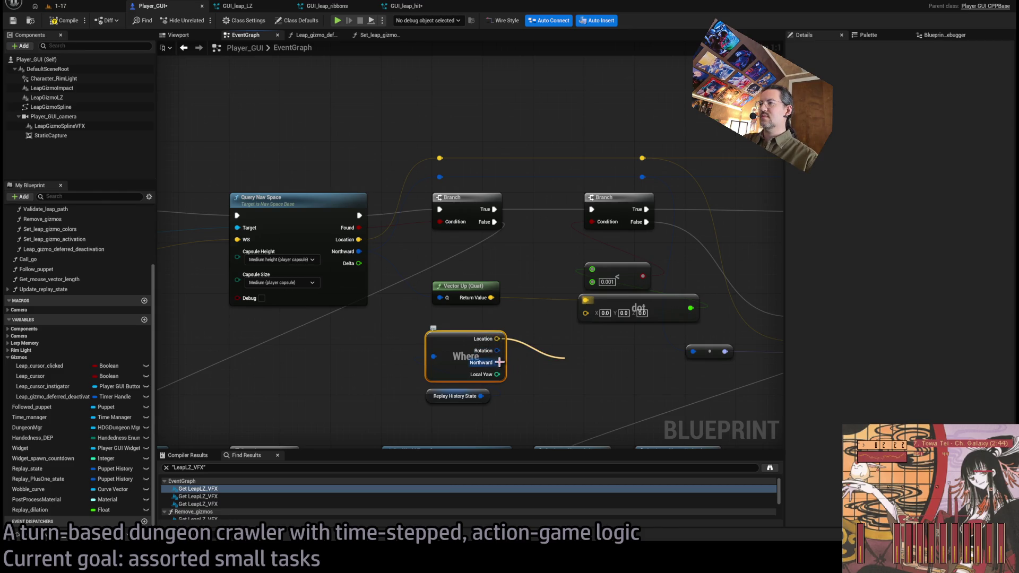
pyautogui.moveTo(570, 365)
pyautogui.mouseDown()
pyautogui.moveTo(593, 317)
pyautogui.moveTo(585, 311)
pyautogui.mouseUp()
# - Compile Player_GUI and switch to the 1-17 level view
pyautogui.click(68, 21)
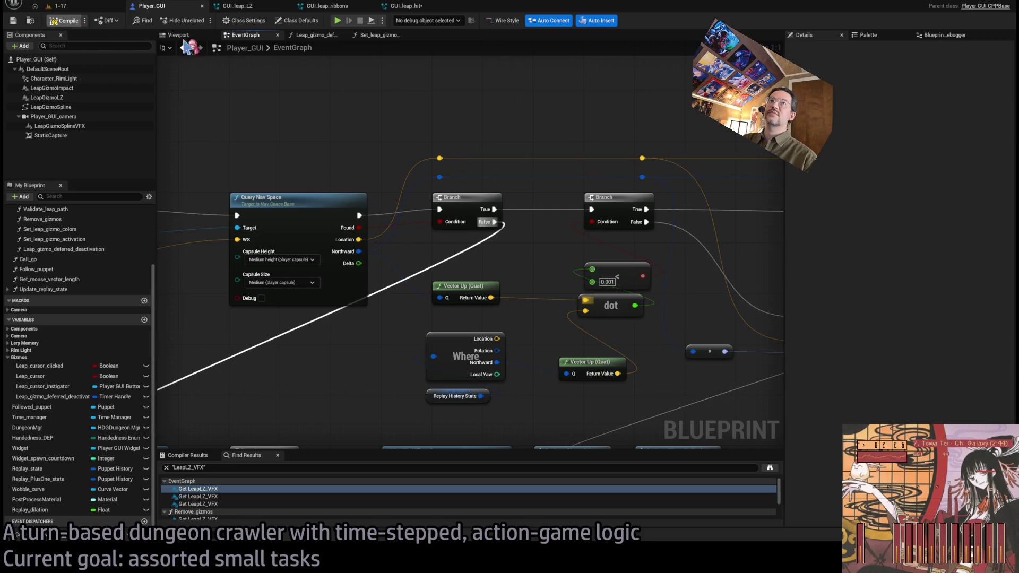
pyautogui.click(607, 282)
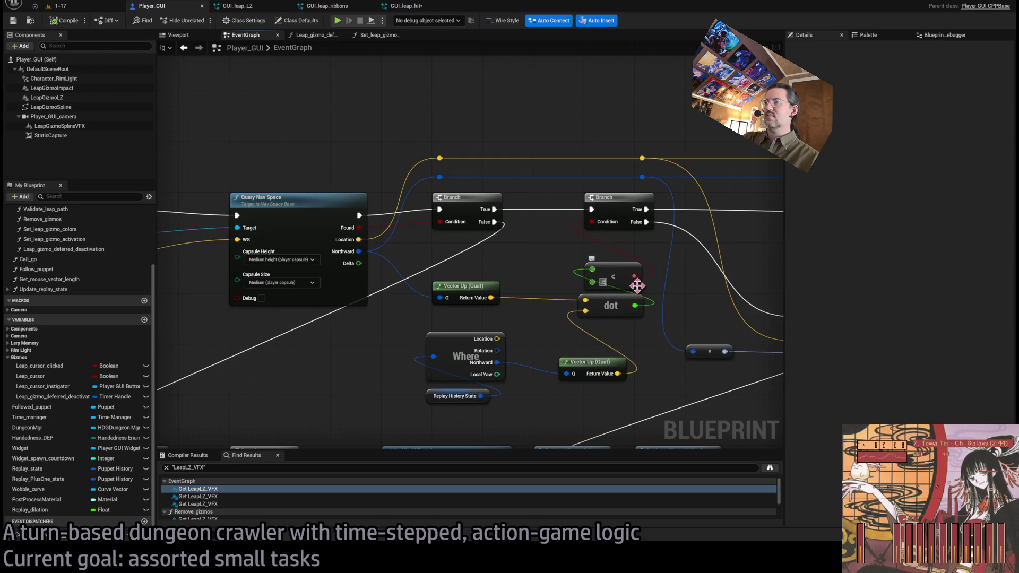
pyautogui.write('.6')
pyautogui.click(83, 7)
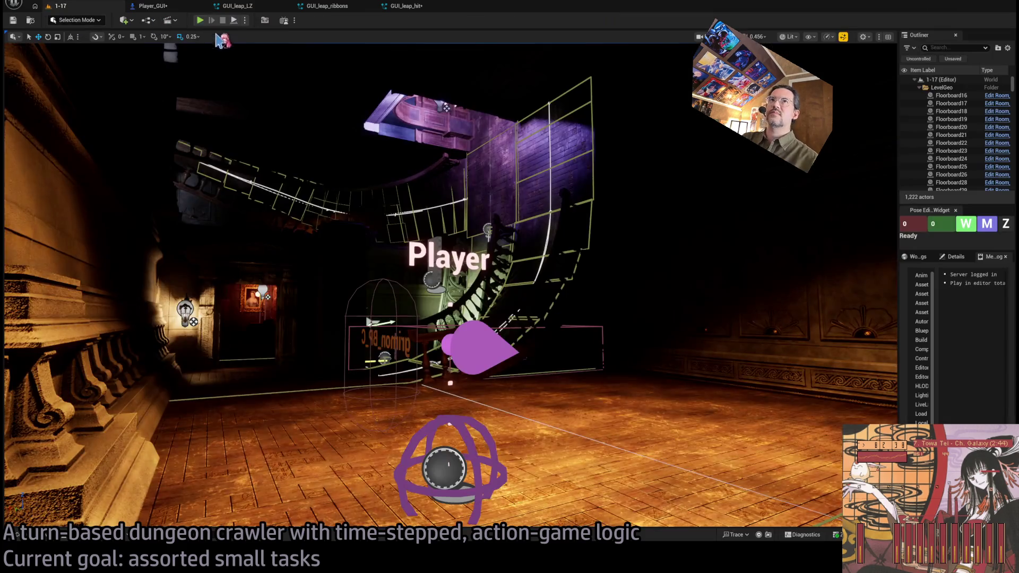
# - Start play-in-editor in level 1-17 and pick a leap target on the floor
pyautogui.hotkey('alt', 'p')
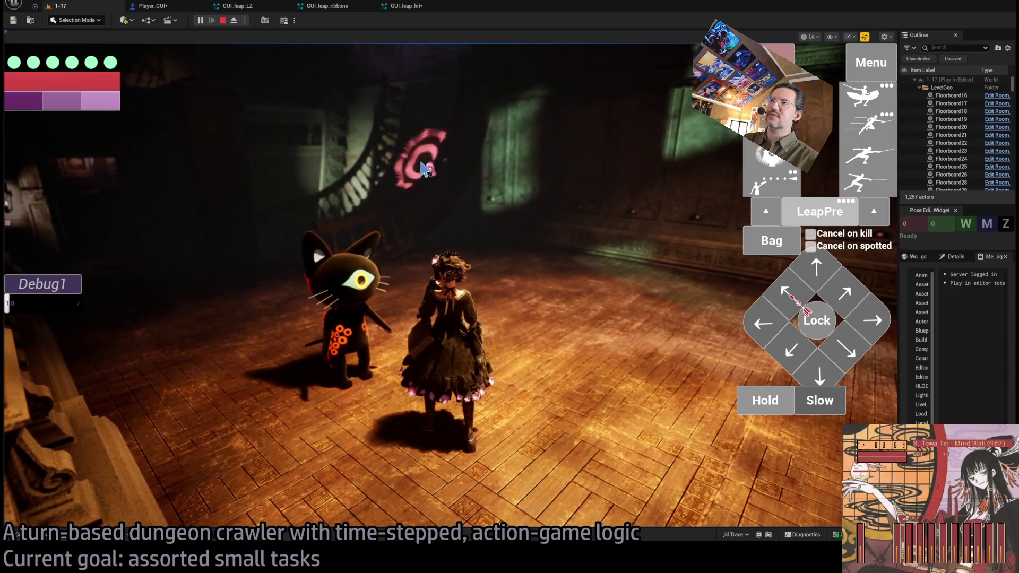
pyautogui.click(419, 174)
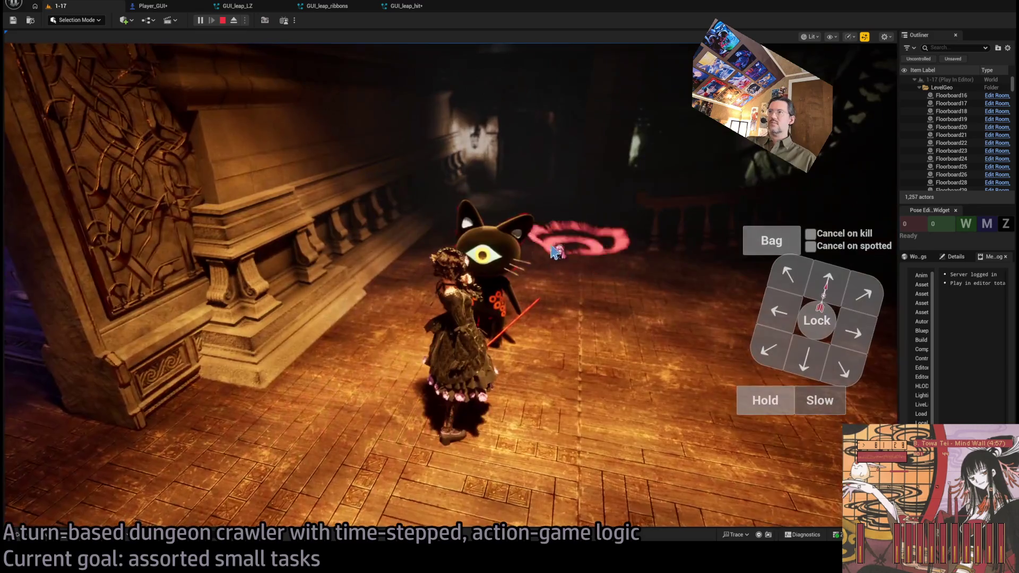
# - Perform the leap attack, walk the character up the stairs, and stop the session
pyautogui.click(553, 352)
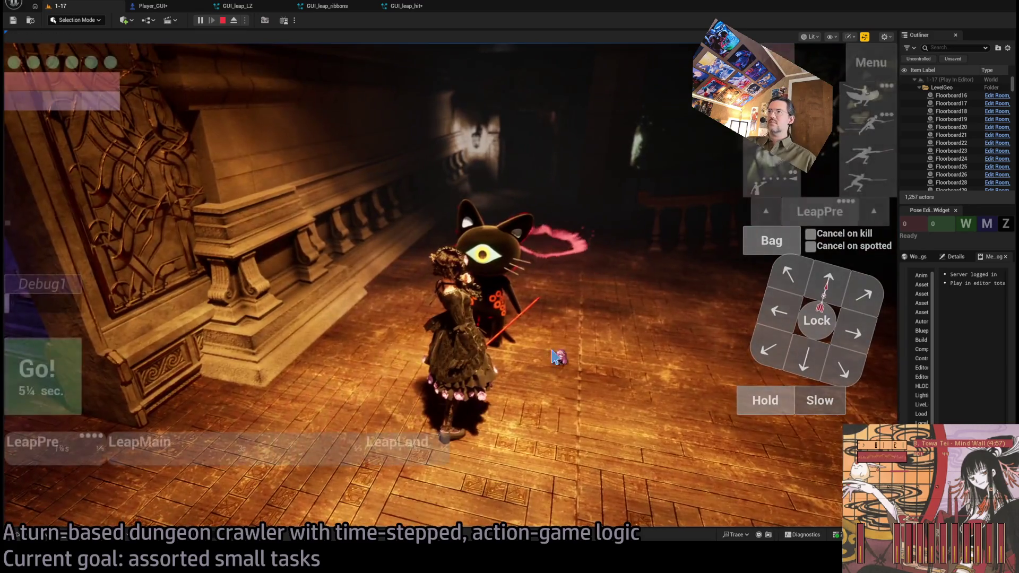
pyautogui.click(524, 425)
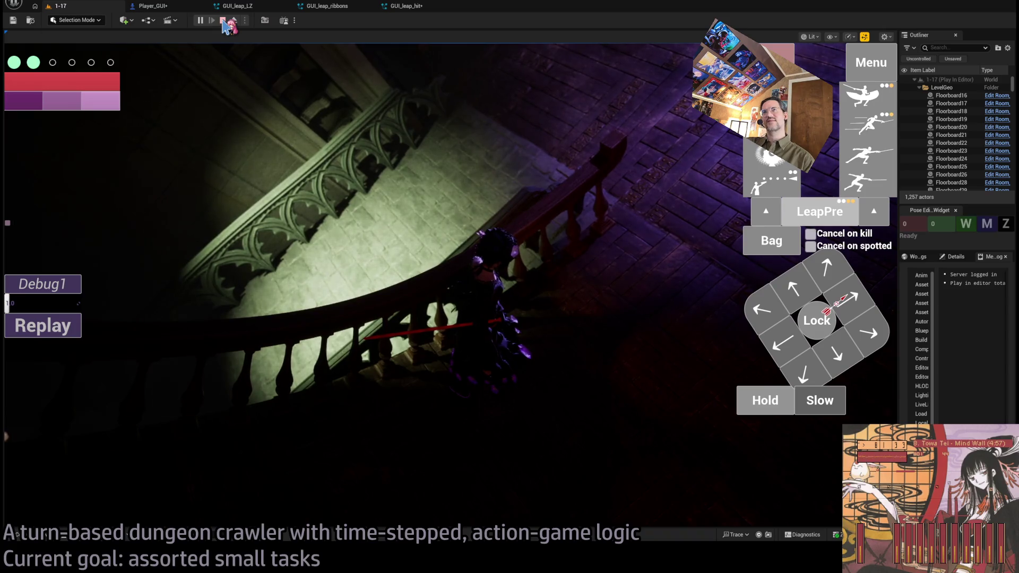
pyautogui.click(296, 203)
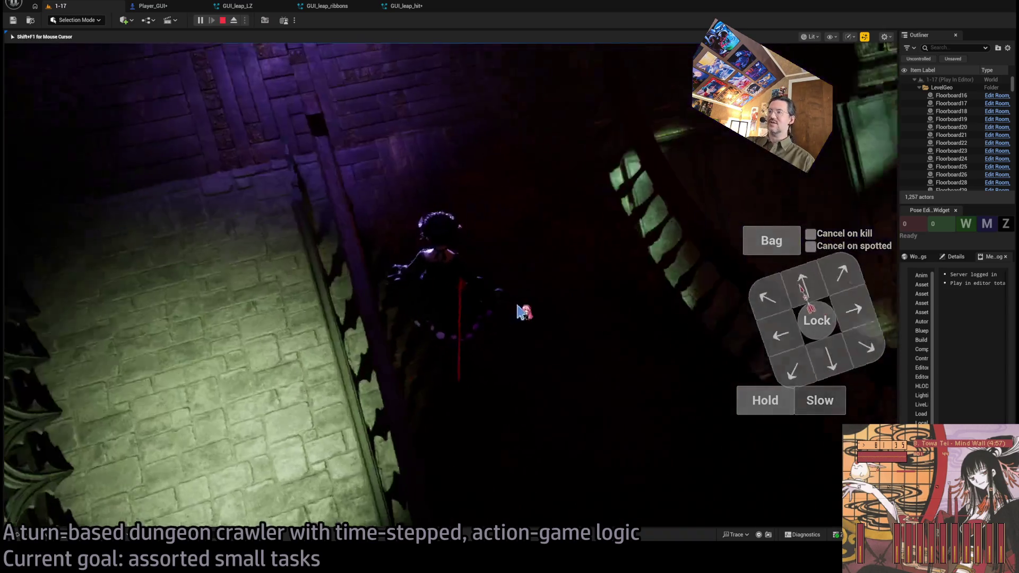
pyautogui.click(423, 331)
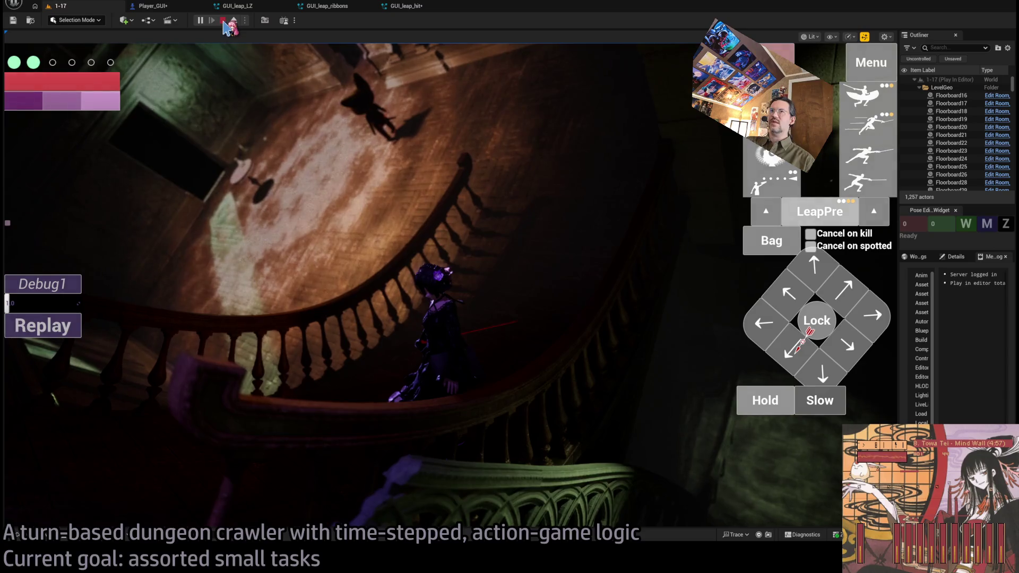
pyautogui.click(223, 21)
# - Replay, leap to the staircase with LeapPre, and stop the session
pyautogui.hotkey('alt', 'p')
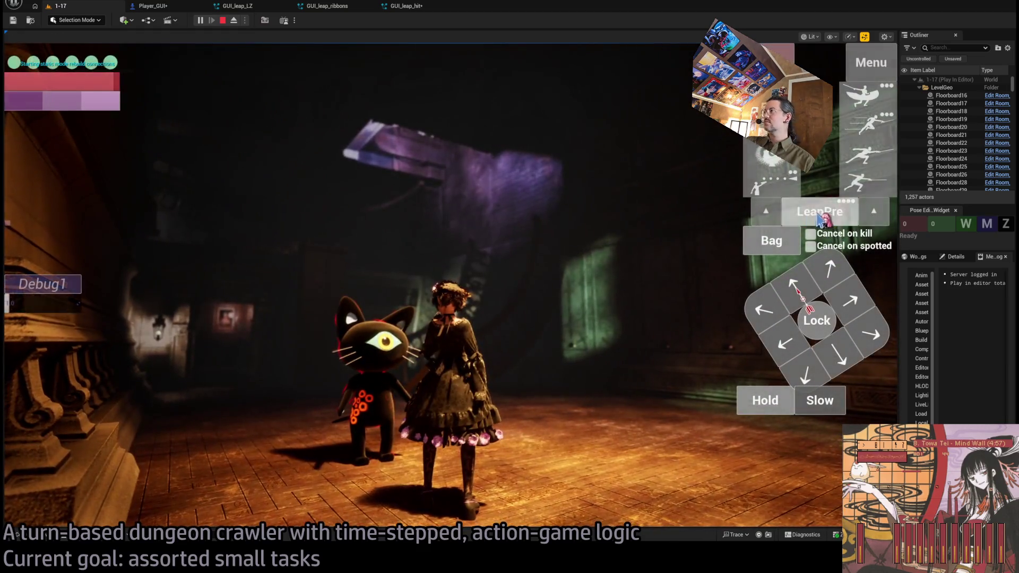
pyautogui.click(821, 217)
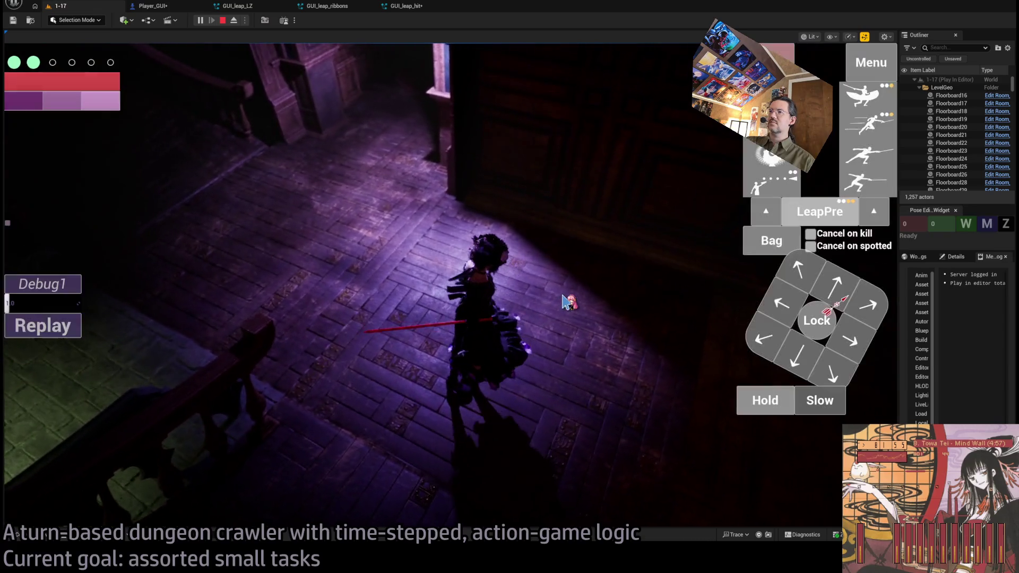
pyautogui.click(564, 301)
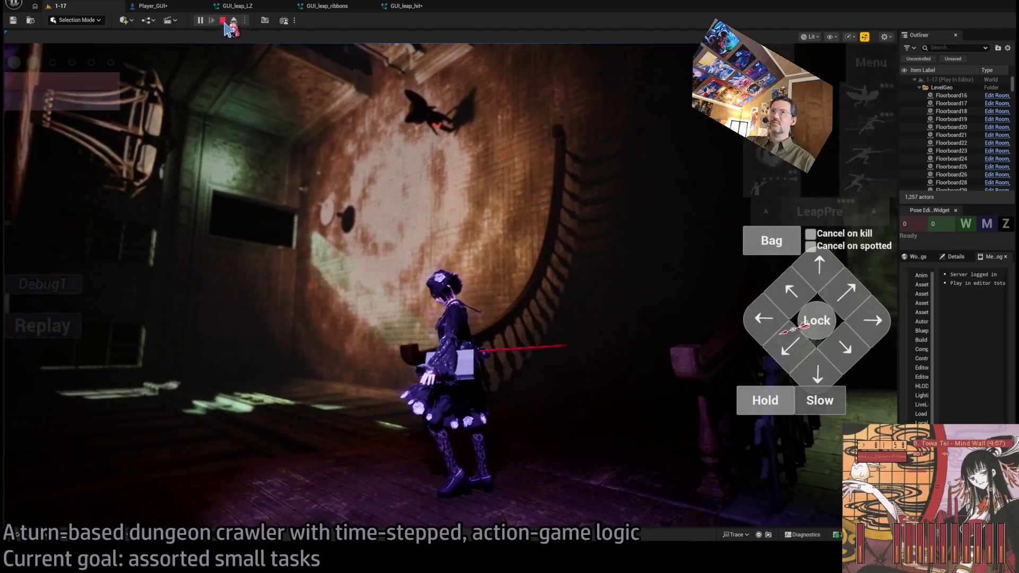
pyautogui.click(222, 21)
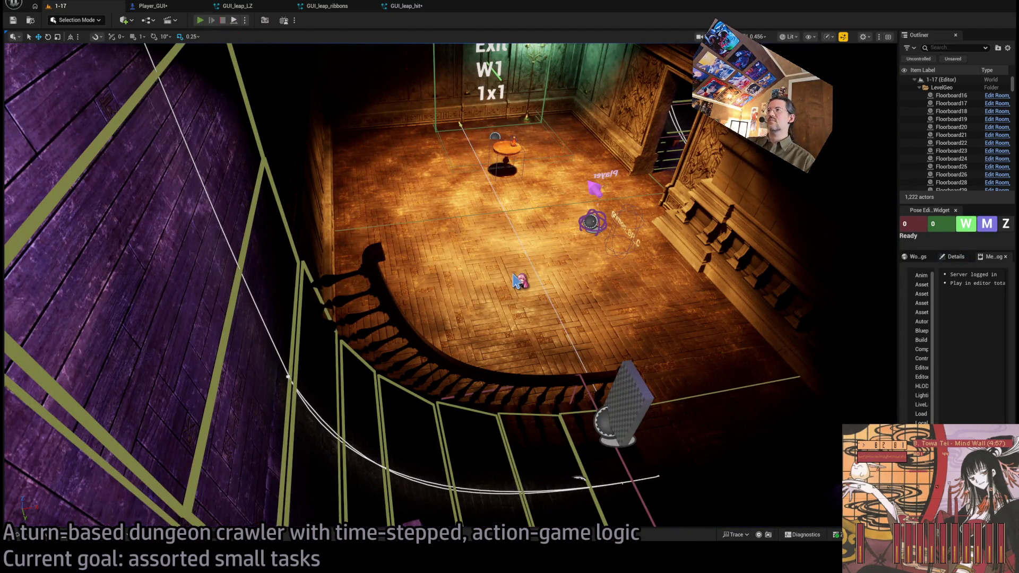
# - Play again, turn toward the stairs, launch a leap attack, and stop
pyautogui.hotkey('alt', 'p')
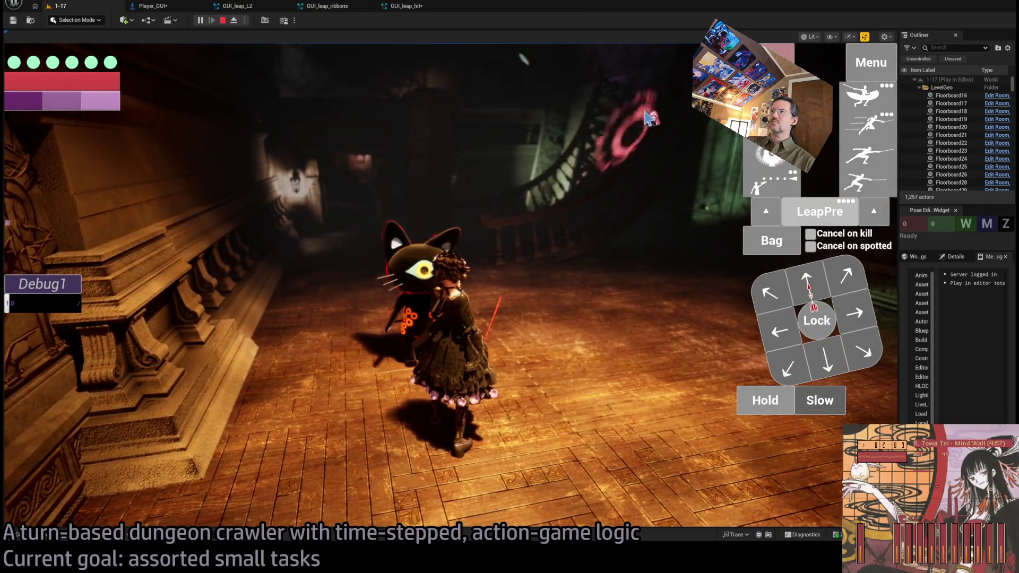
pyautogui.click(647, 119)
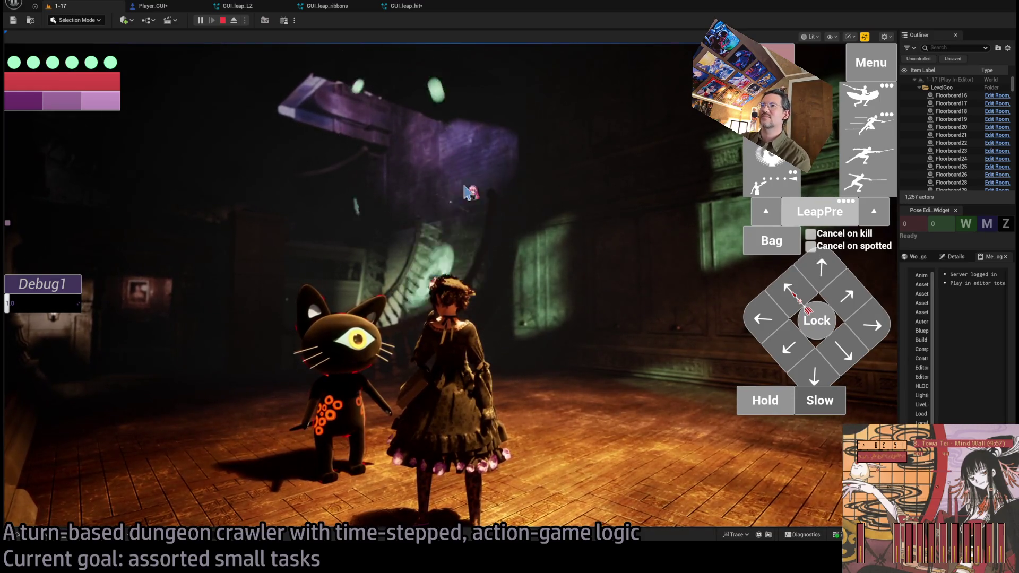
pyautogui.click(474, 200)
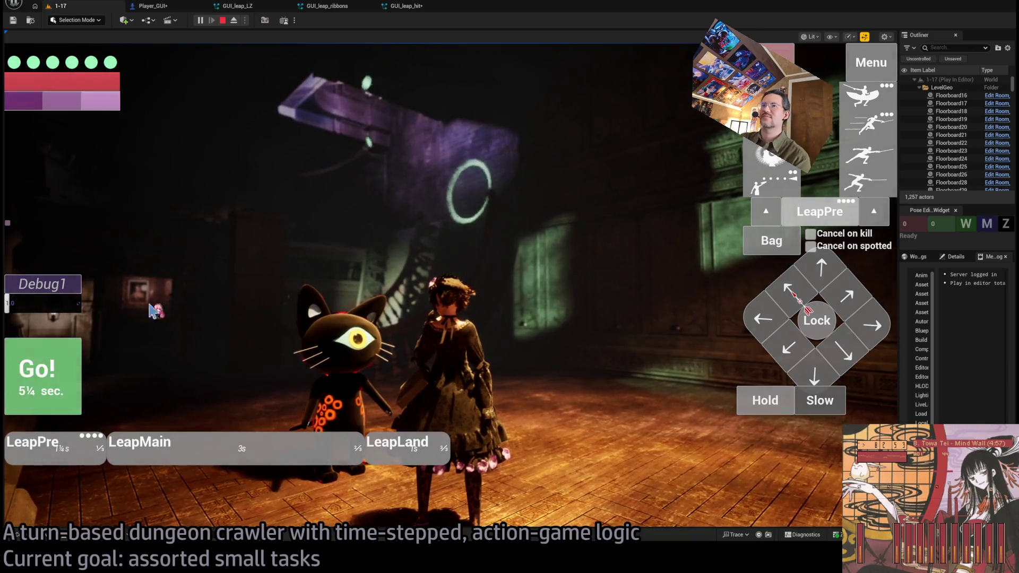
pyautogui.click(223, 22)
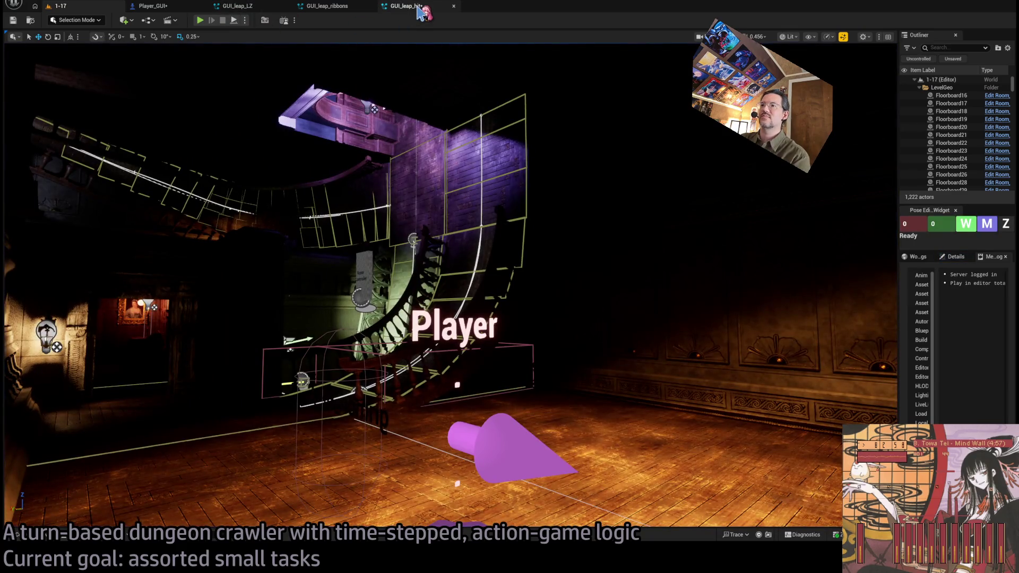
# - Cycle through the GUI_leap_hit and Player_GUI tabs back to 1-17 and briefly run play
pyautogui.click(406, 6)
pyautogui.click(186, 7)
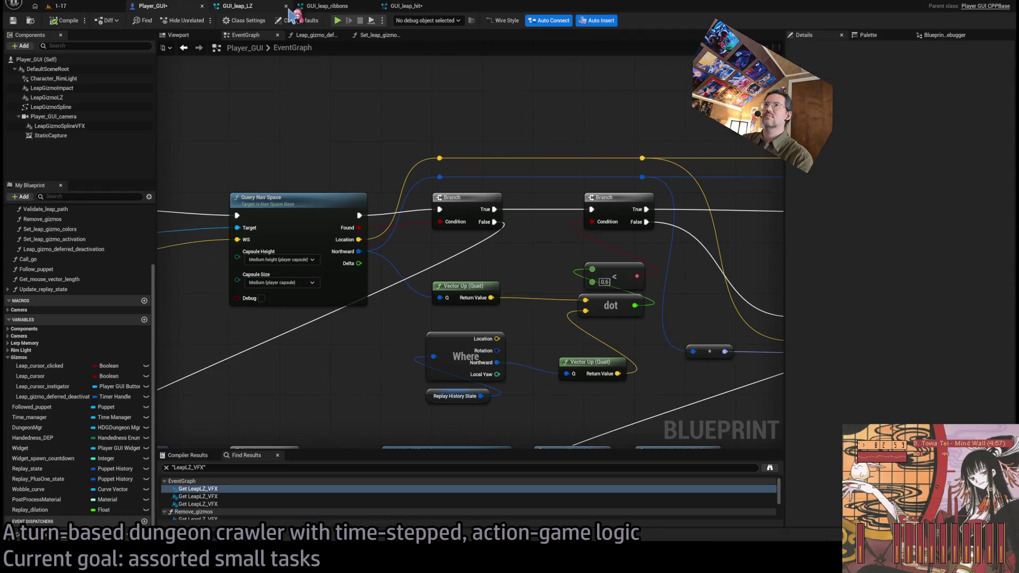
pyautogui.click(89, 7)
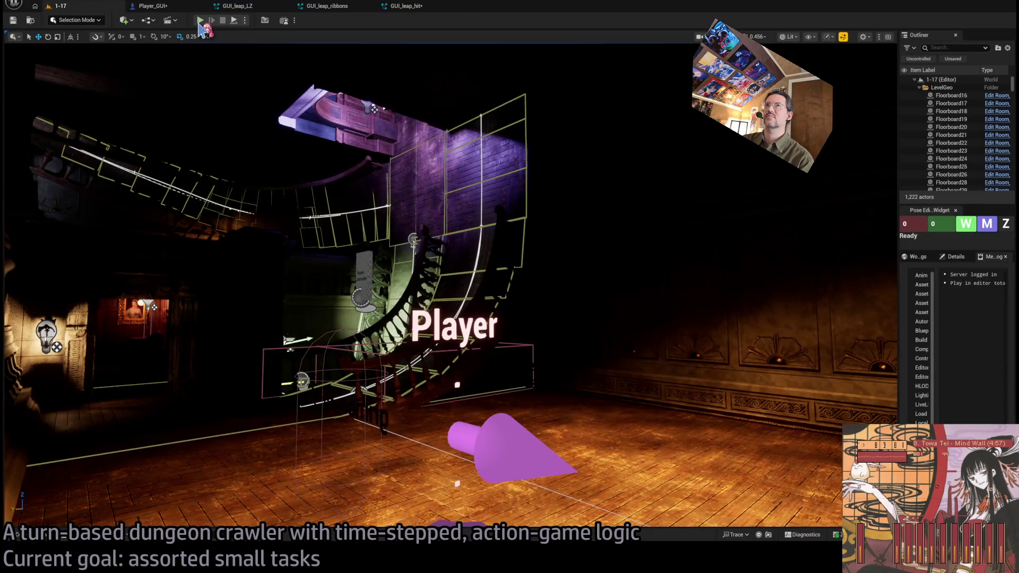
pyautogui.hotkey('alt', 'p')
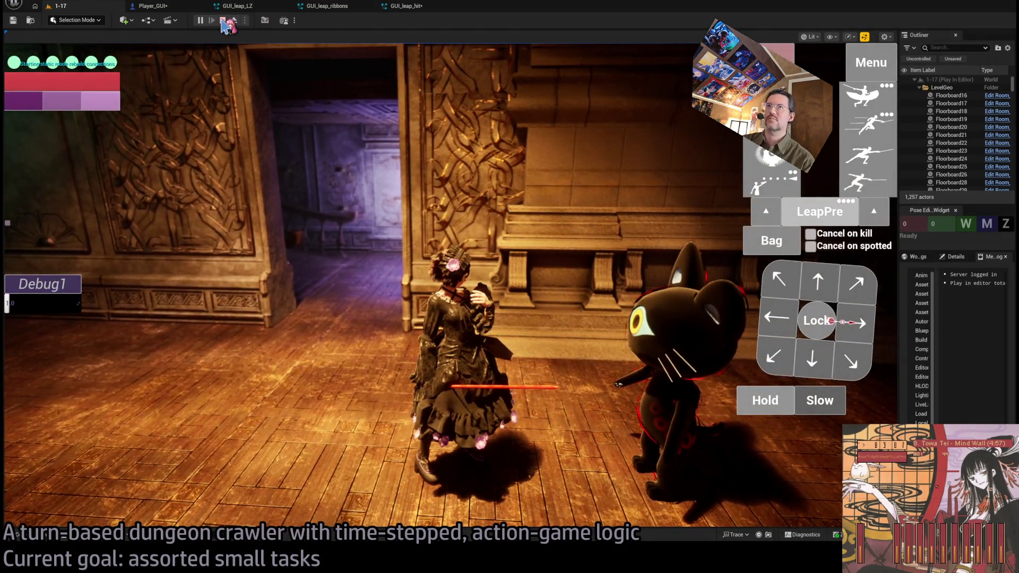
pyautogui.click(223, 22)
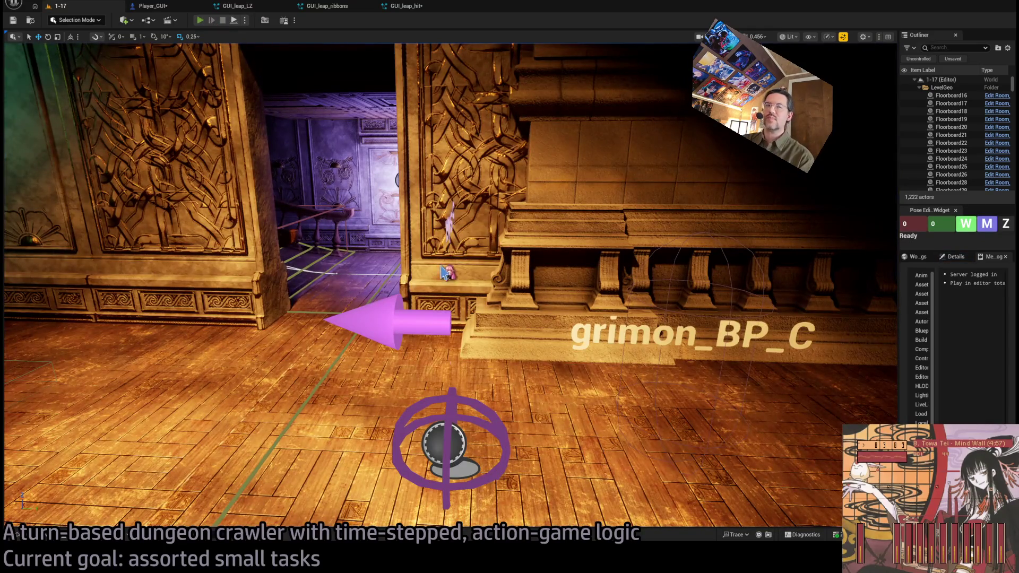
# - Test rightward and downward leaps plus one more, stop, and fly the camera into the lit room
pyautogui.hotkey('alt', 'p')
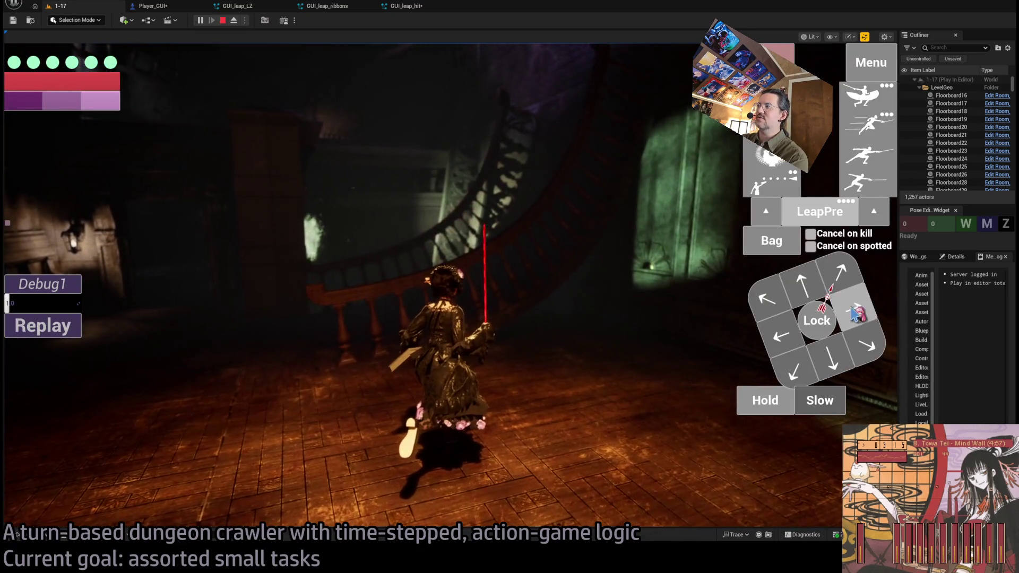
pyautogui.click(854, 313)
pyautogui.click(78, 379)
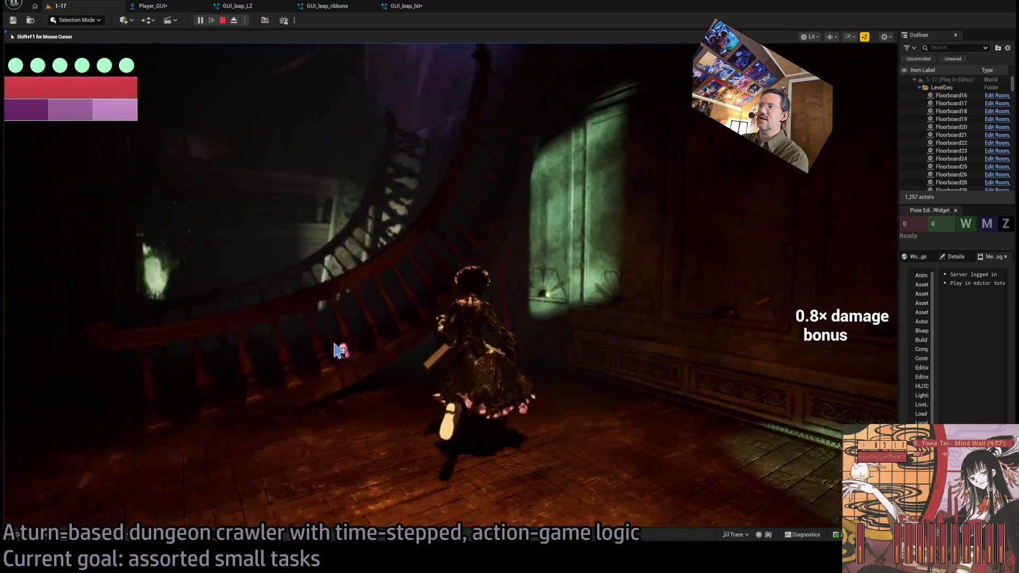
pyautogui.click(811, 381)
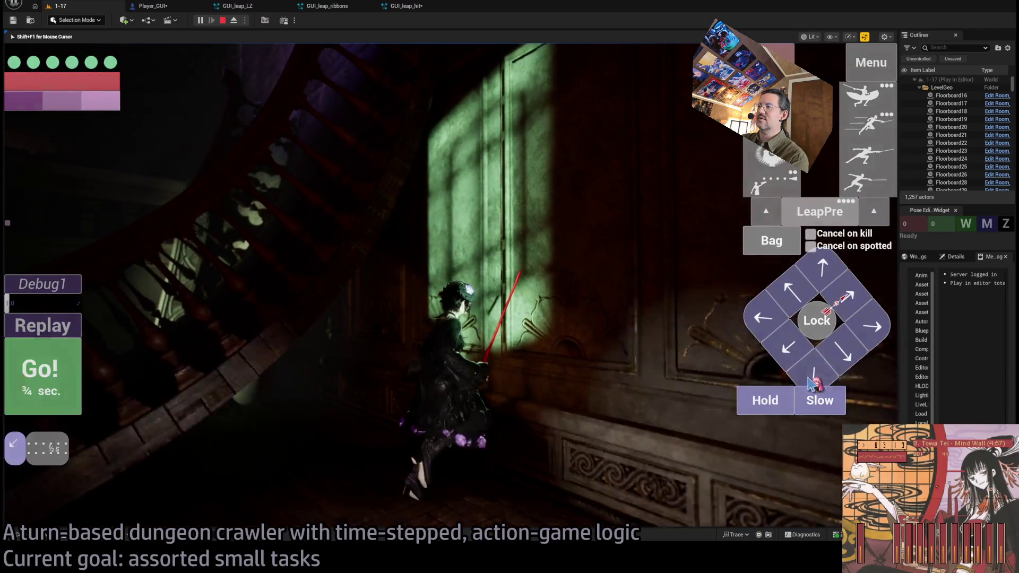
pyautogui.click(40, 392)
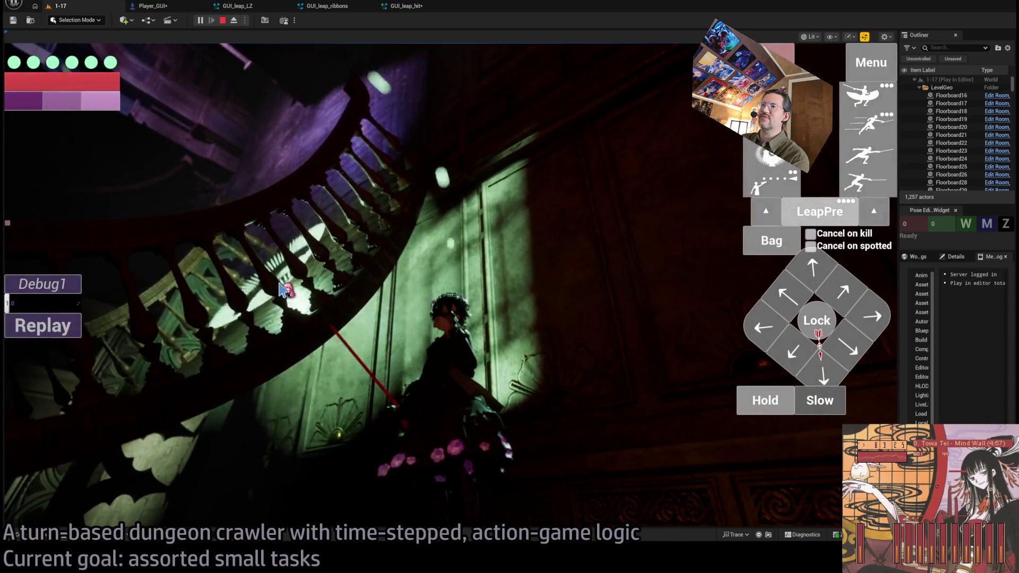
pyautogui.click(281, 289)
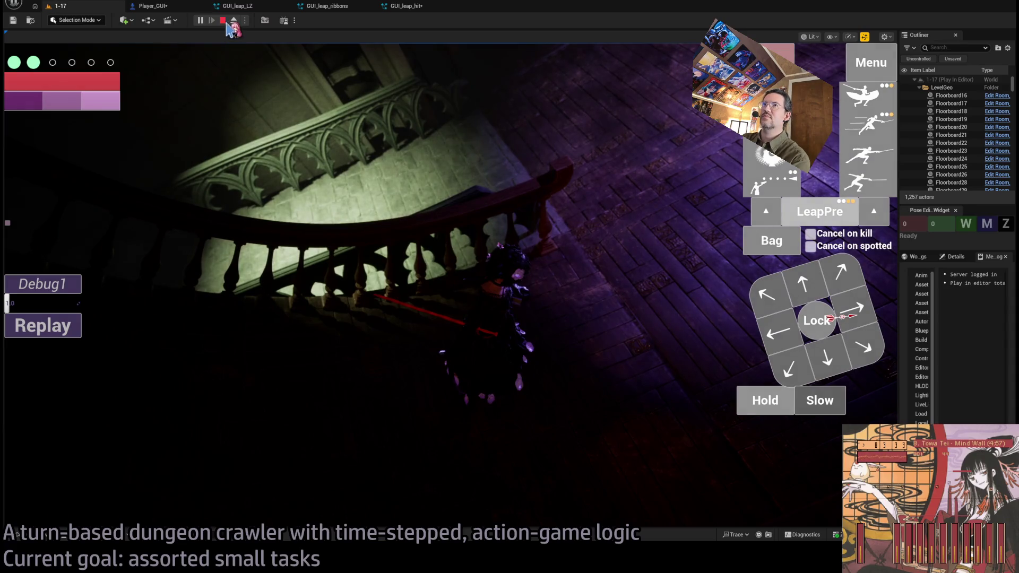
pyautogui.click(226, 24)
pyautogui.moveTo(359, 174); pyautogui.dragTo(359, 174)
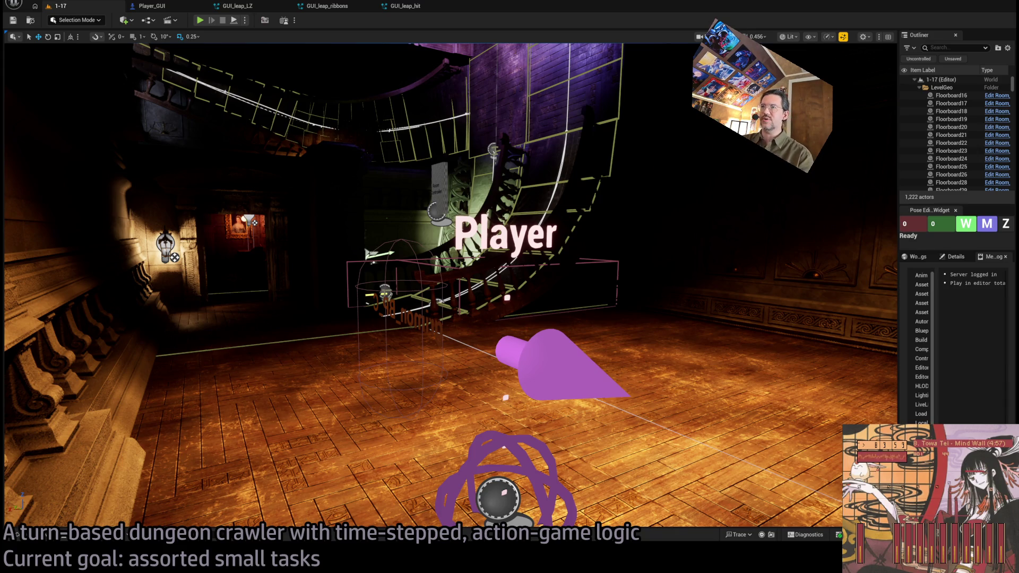
# - Cycle windows to review the GLD: To-Do document, then switch away to the BRB screen
pyautogui.hotkey('alt', 'Tab')
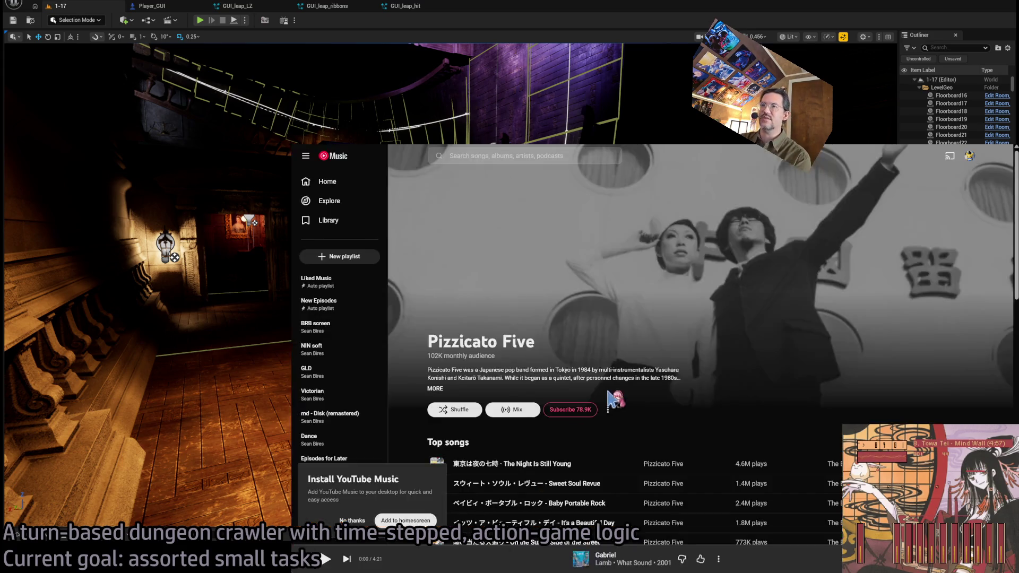
pyautogui.hotkey('alt', 'Tab')
pyautogui.hotkey('alt', 'Tab')
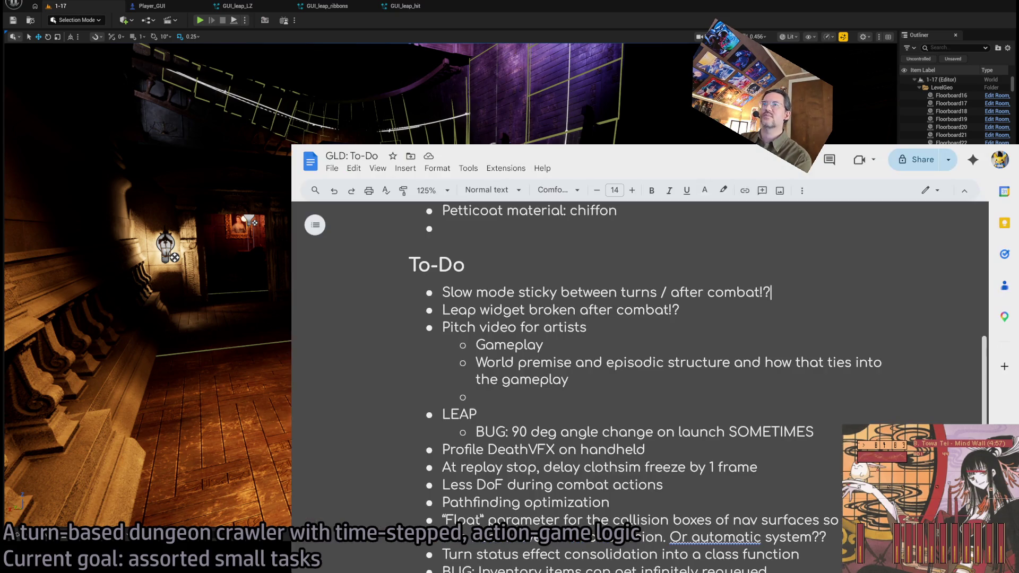
pyautogui.hotkey('alt', 'Tab')
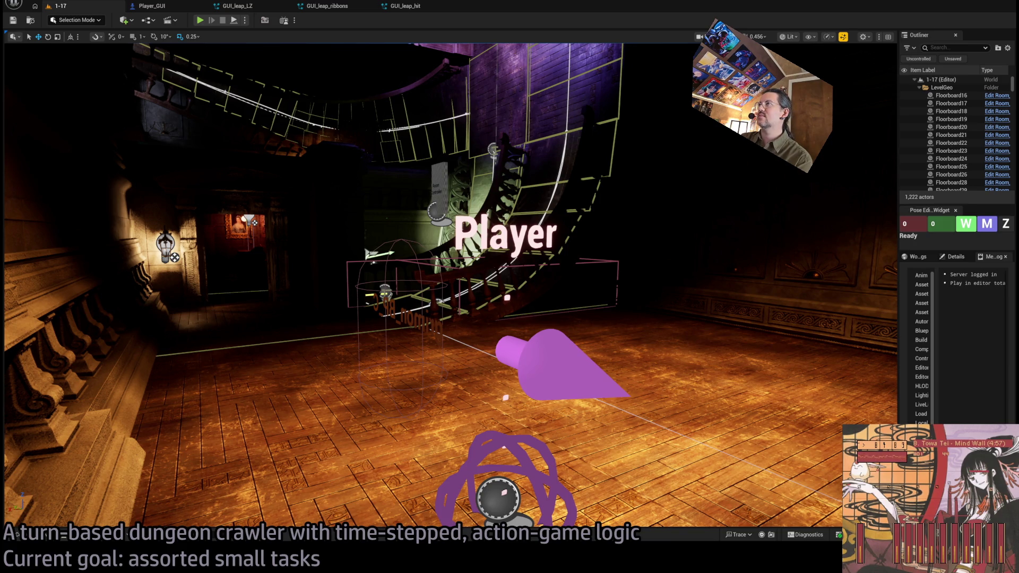
pyautogui.hotkey('alt', 'Tab')
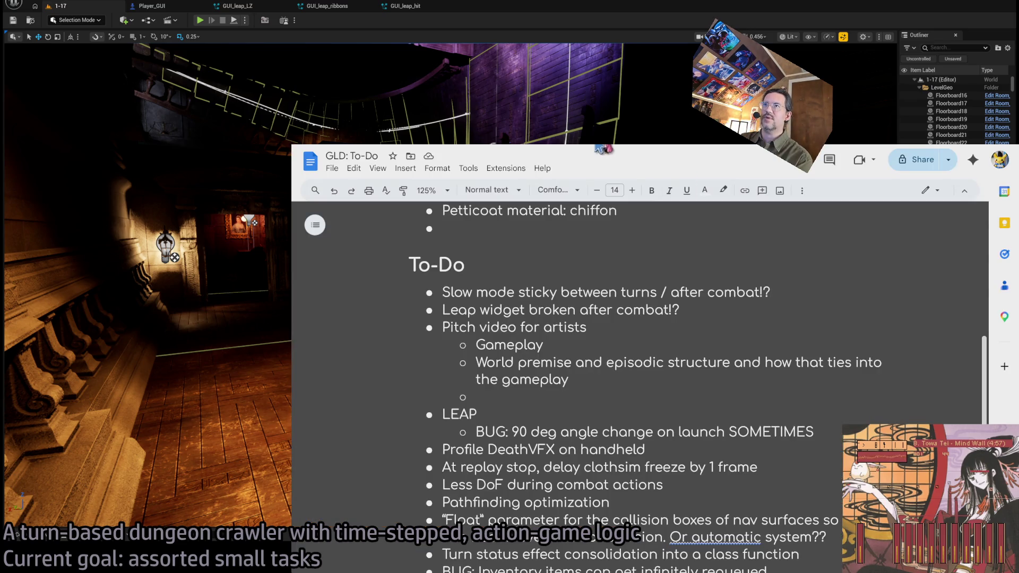
pyautogui.hotkey('alt', 'Tab')
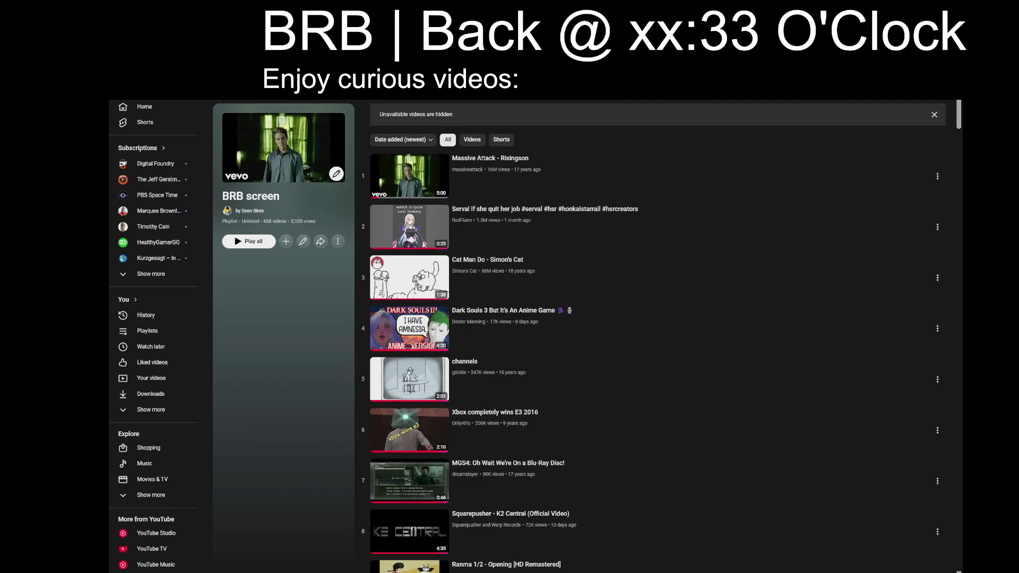
# - Scroll through the full BRB screen playlist to load all its videos
pyautogui.press('End')
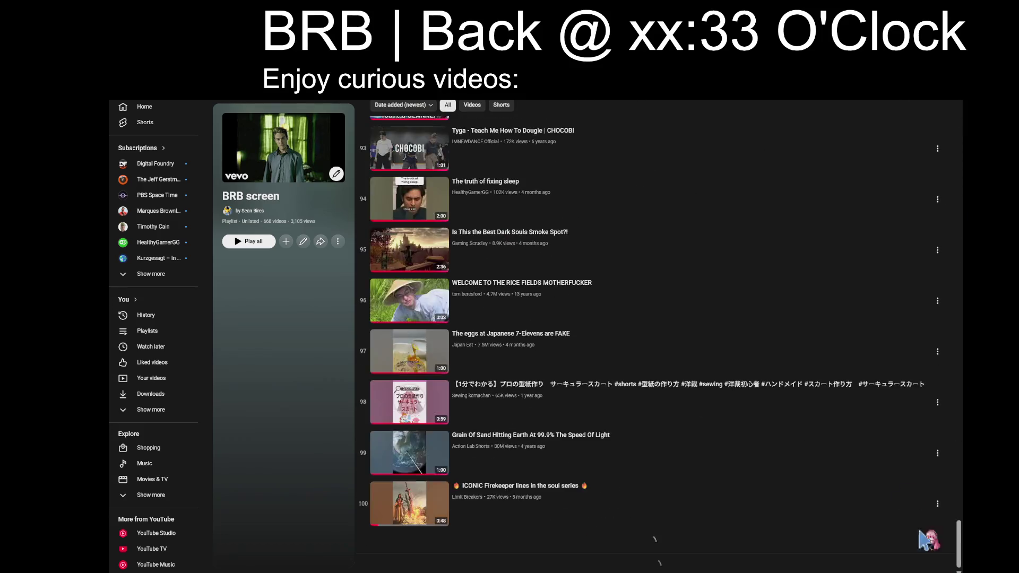
pyautogui.scroll(-20, 820, 369)
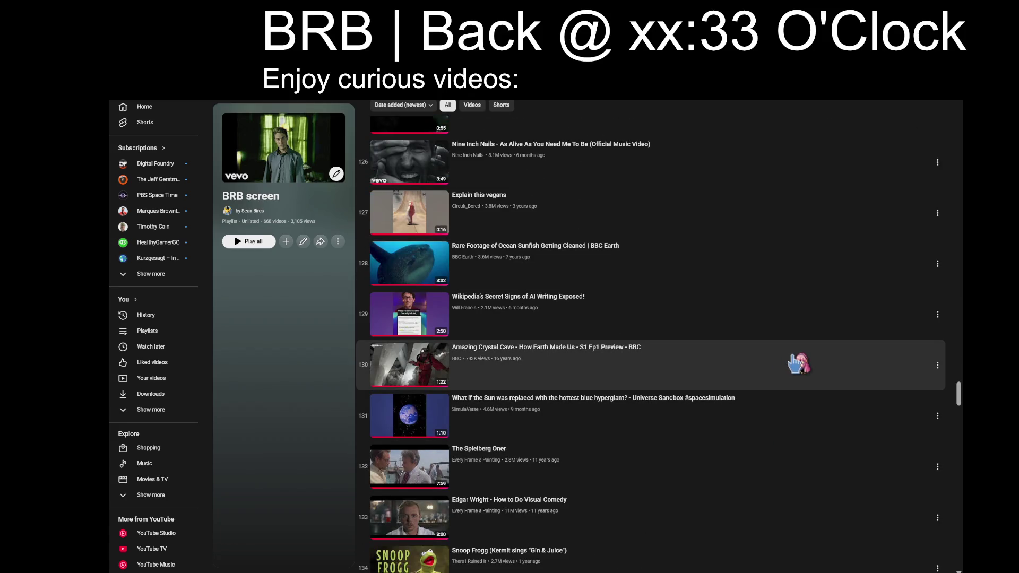
pyautogui.scroll(-11, 796, 363)
pyautogui.scroll(-20, 784, 360)
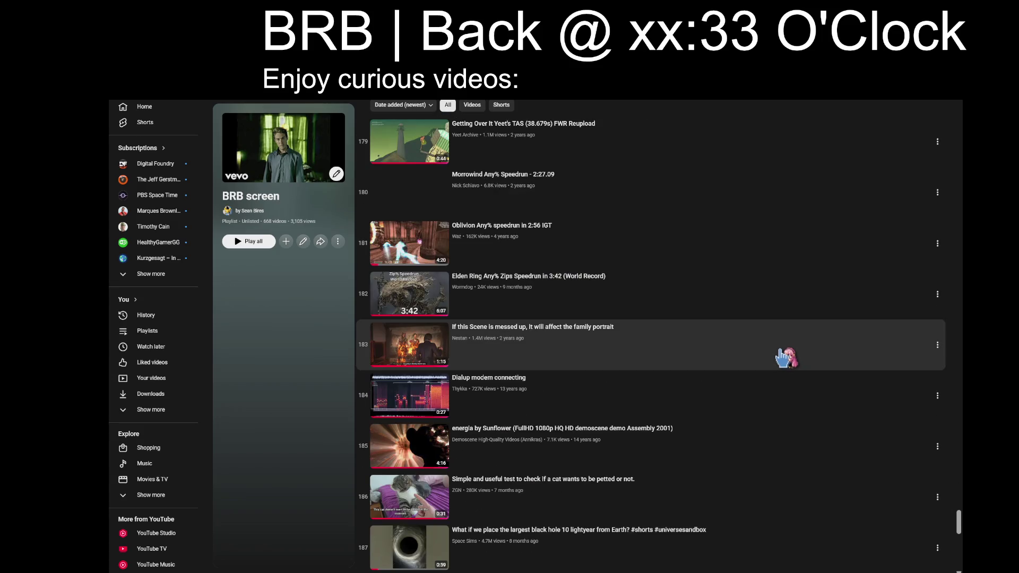
pyautogui.scroll(-2, 641, 371)
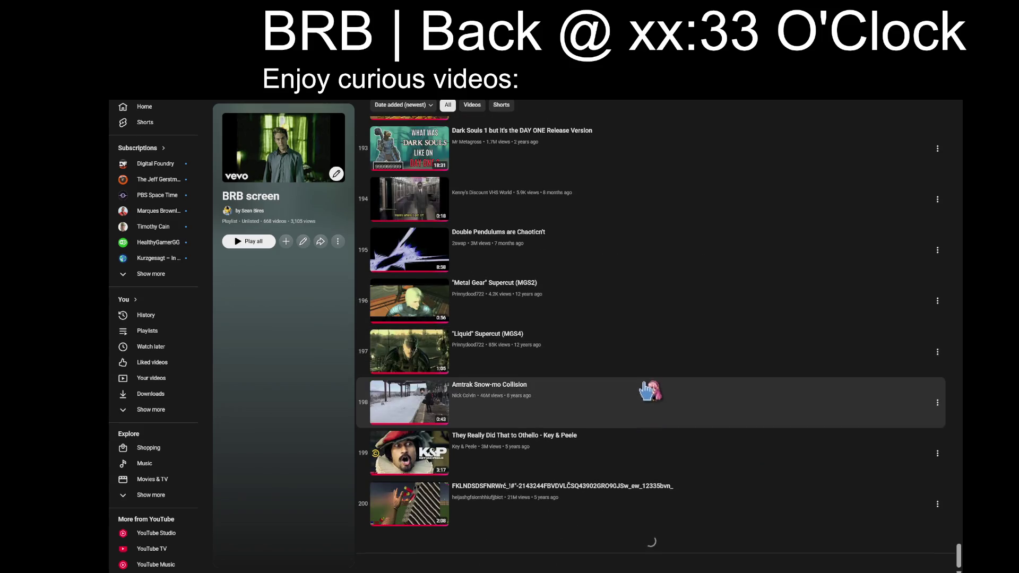
pyautogui.scroll(-5, 716, 378)
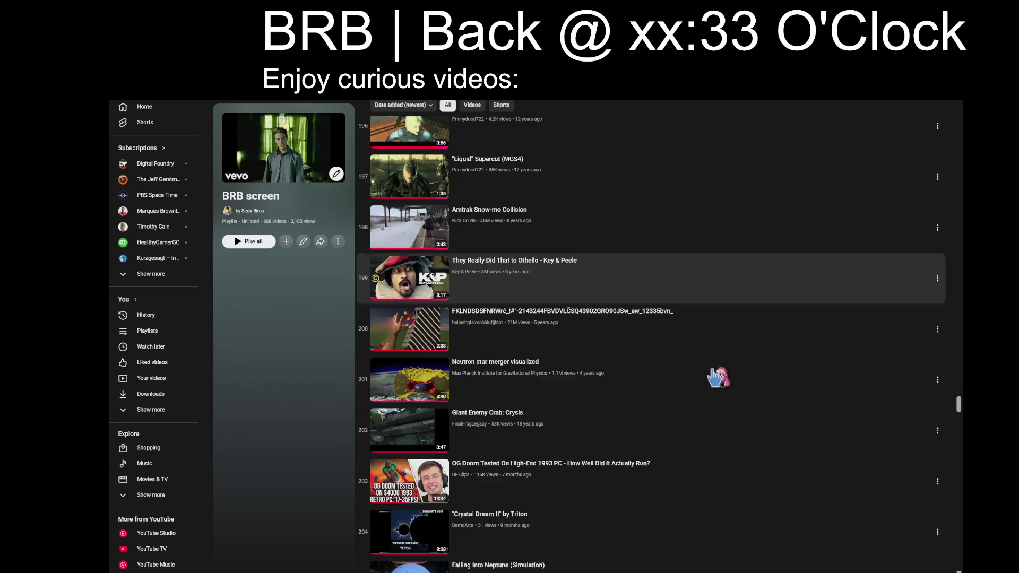
pyautogui.scroll(-7, 716, 378)
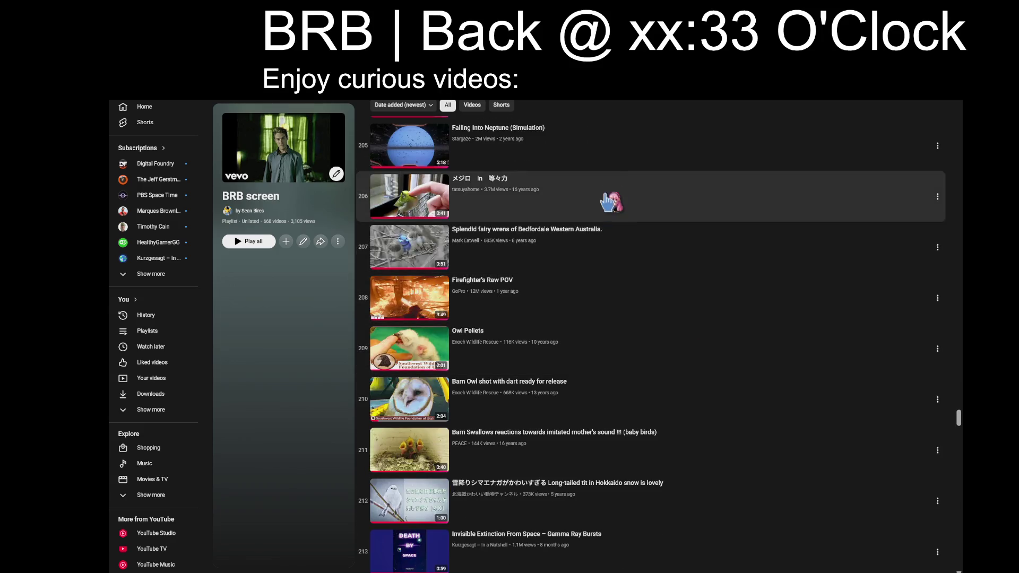
pyautogui.scroll(-9, 617, 347)
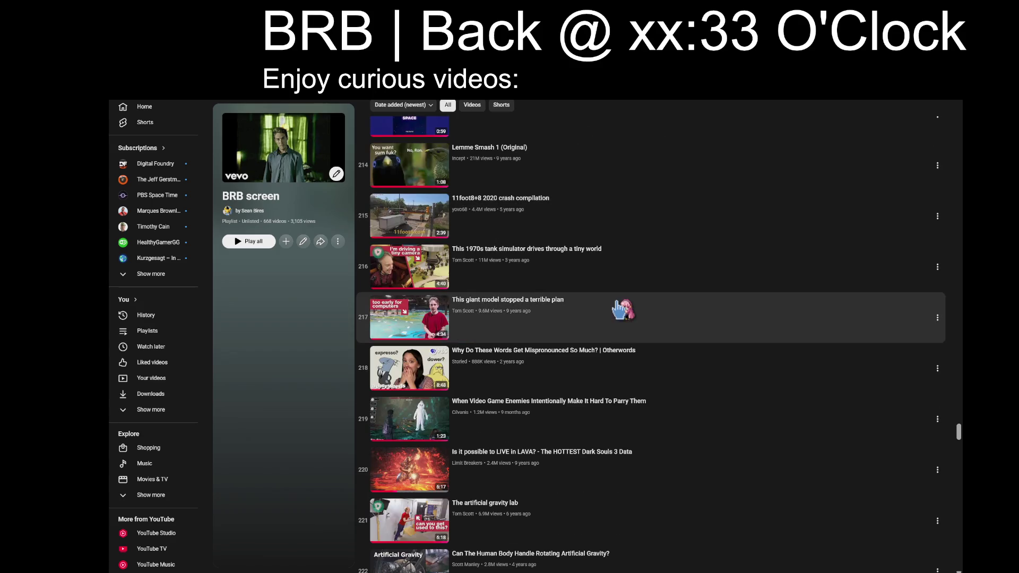
pyautogui.scroll(-20, 696, 387)
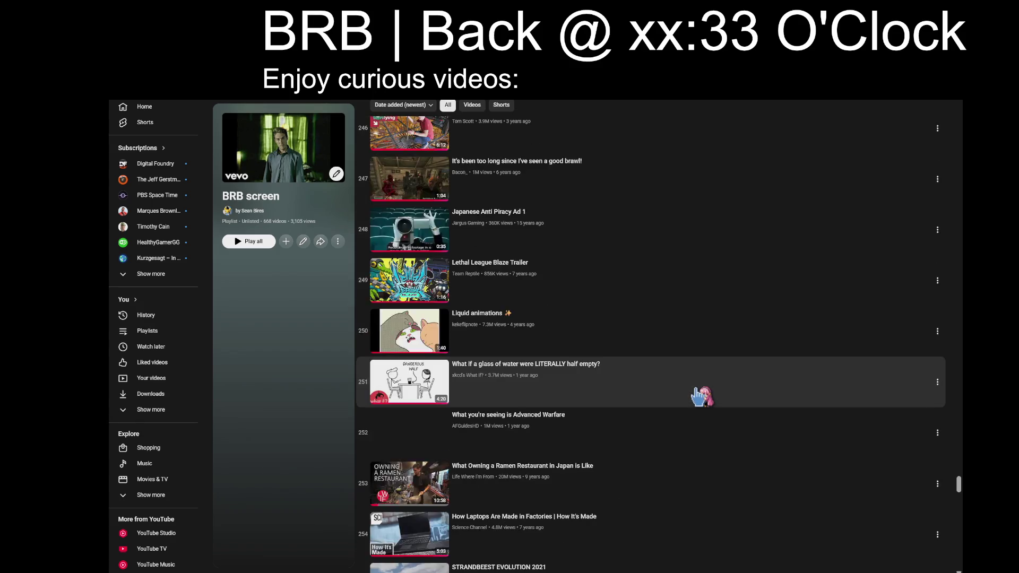
pyautogui.scroll(-3, 701, 393)
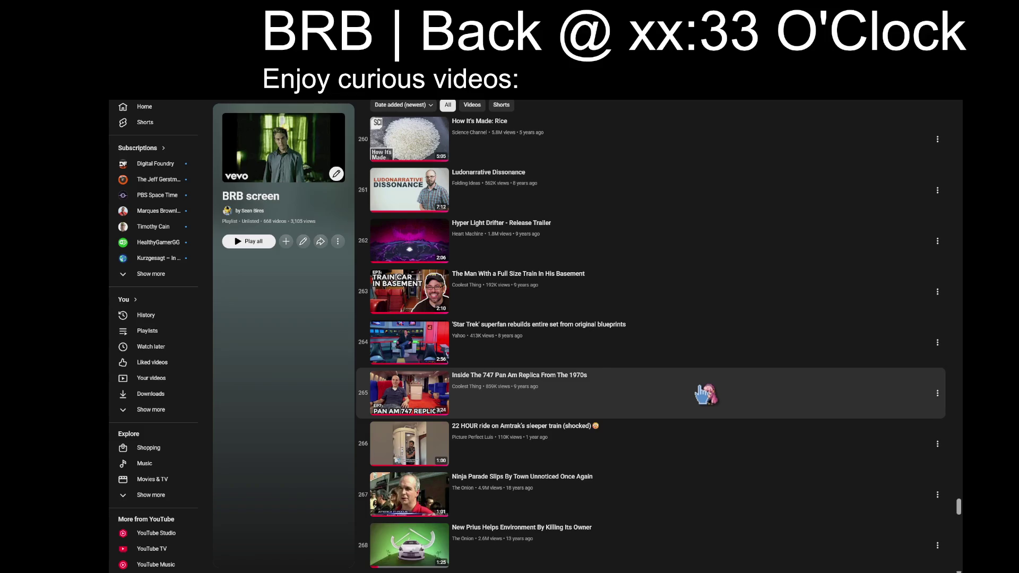
pyautogui.scroll(-2, 701, 392)
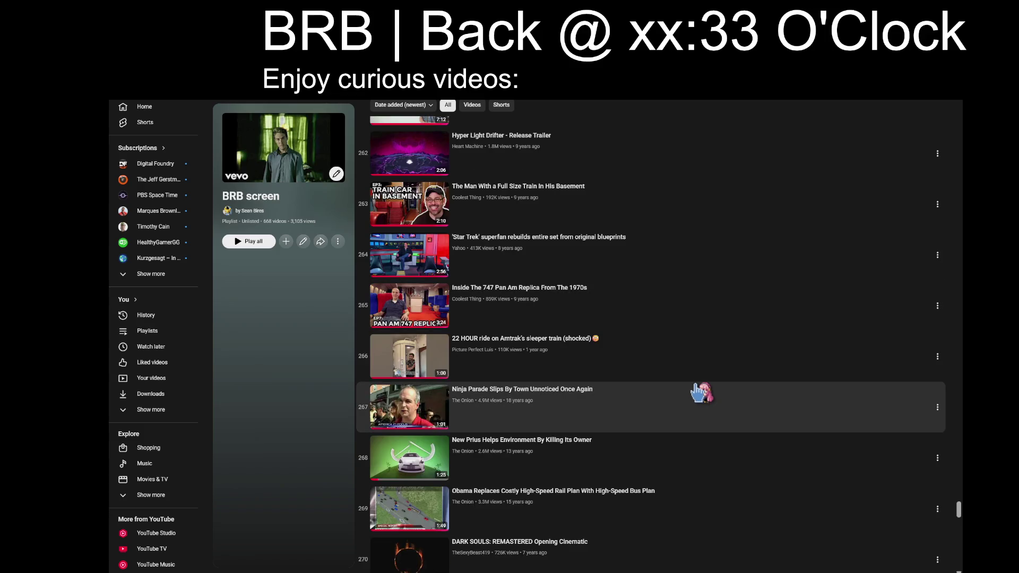
pyautogui.scroll(-3, 701, 393)
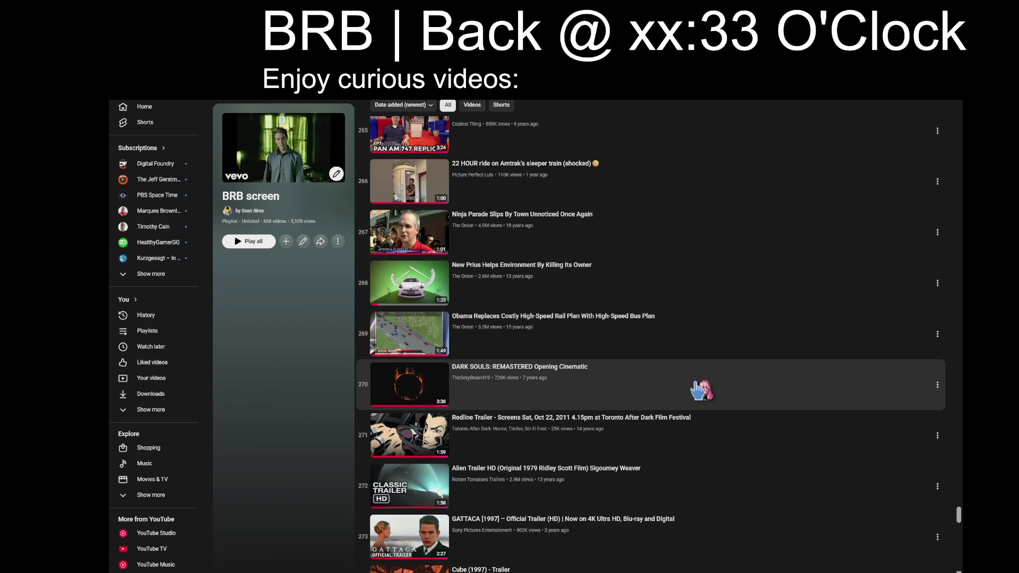
pyautogui.scroll(-3, 695, 390)
pyautogui.scroll(2, 694, 389)
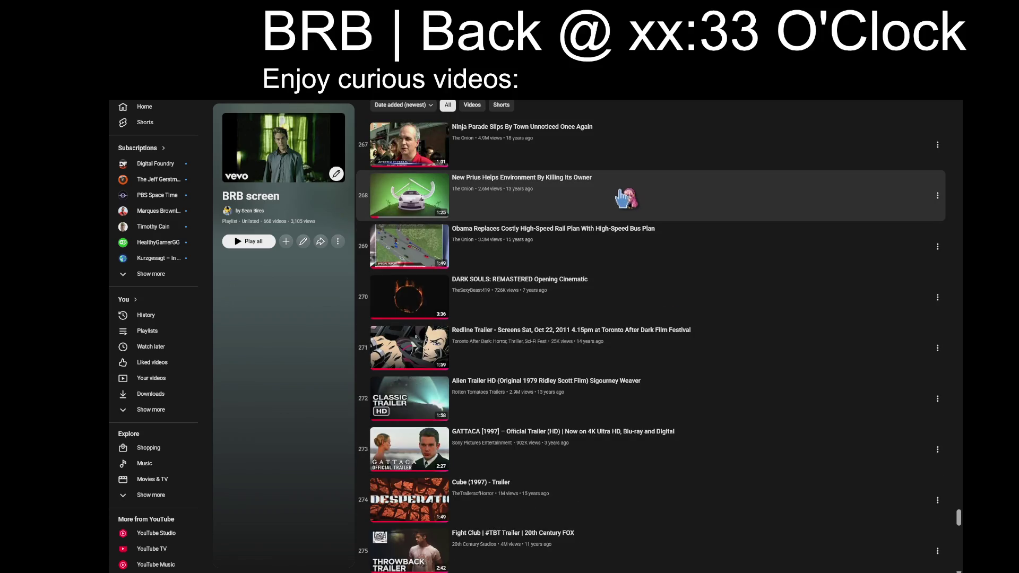
pyautogui.scroll(-10, 711, 411)
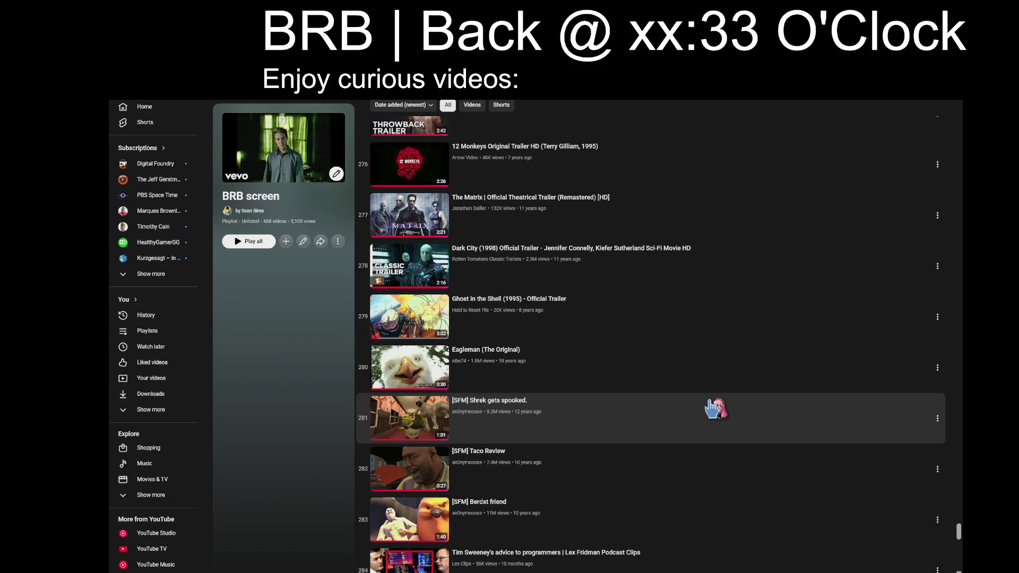
pyautogui.scroll(-6, 714, 407)
pyautogui.scroll(-6, 730, 425)
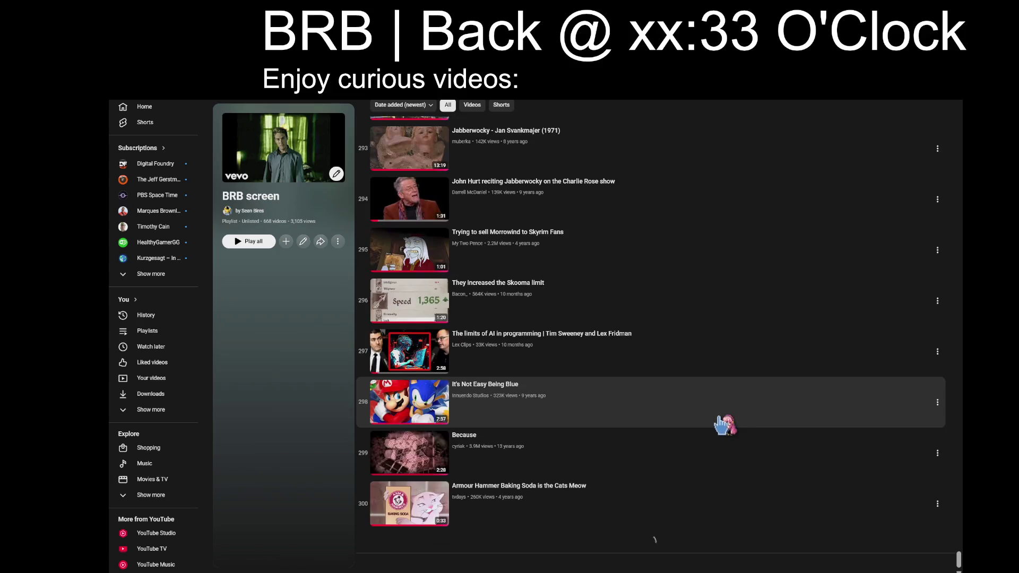
# - Back at the top, play Massive Attack - Risingson and shuffle the playlist
pyautogui.moveTo(960, 451)
pyautogui.mouseDown()
pyautogui.moveTo(939, 255)
pyautogui.moveTo(944, 104)
pyautogui.mouseUp()
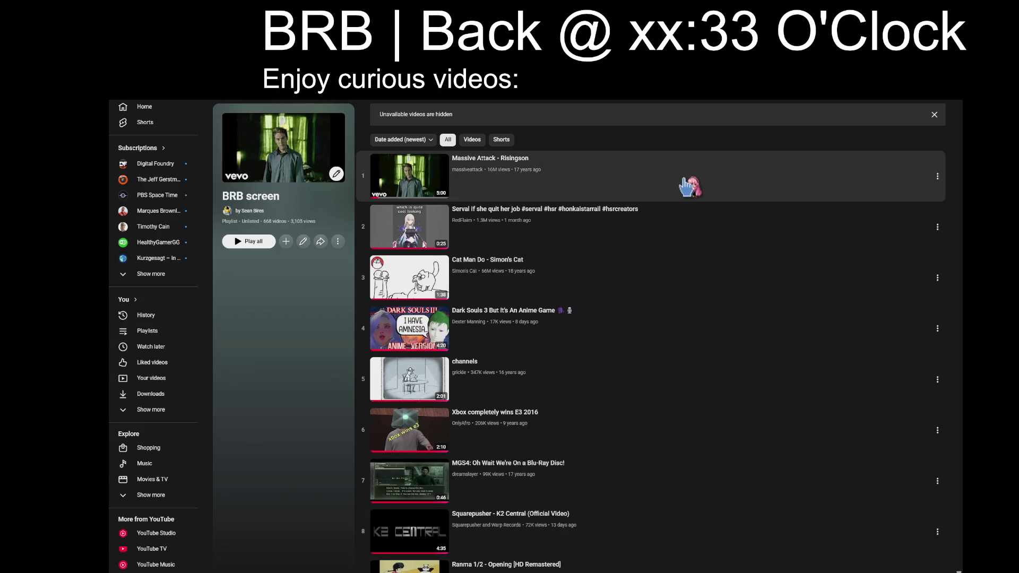
pyautogui.click(940, 452)
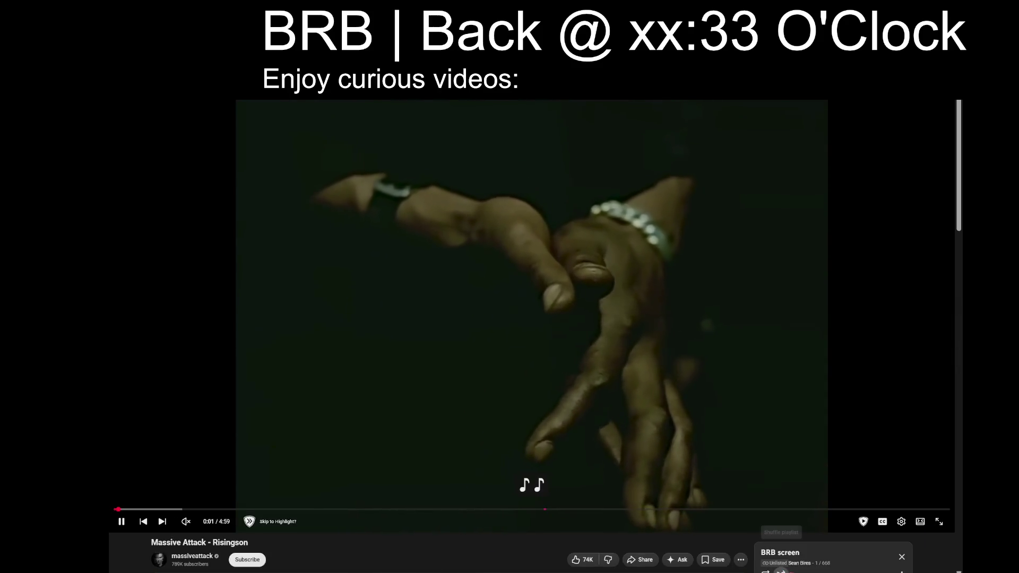
pyautogui.click(780, 571)
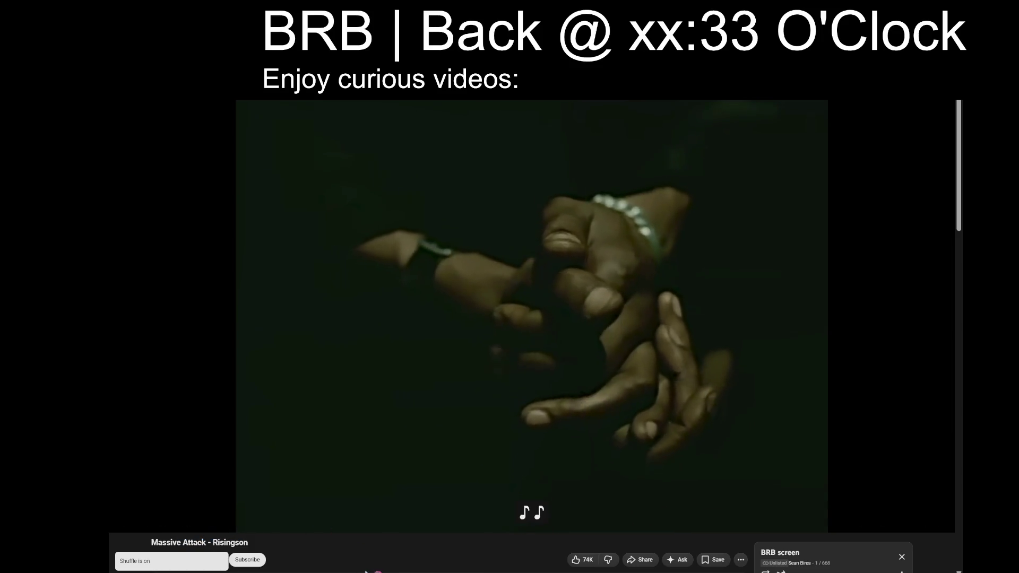
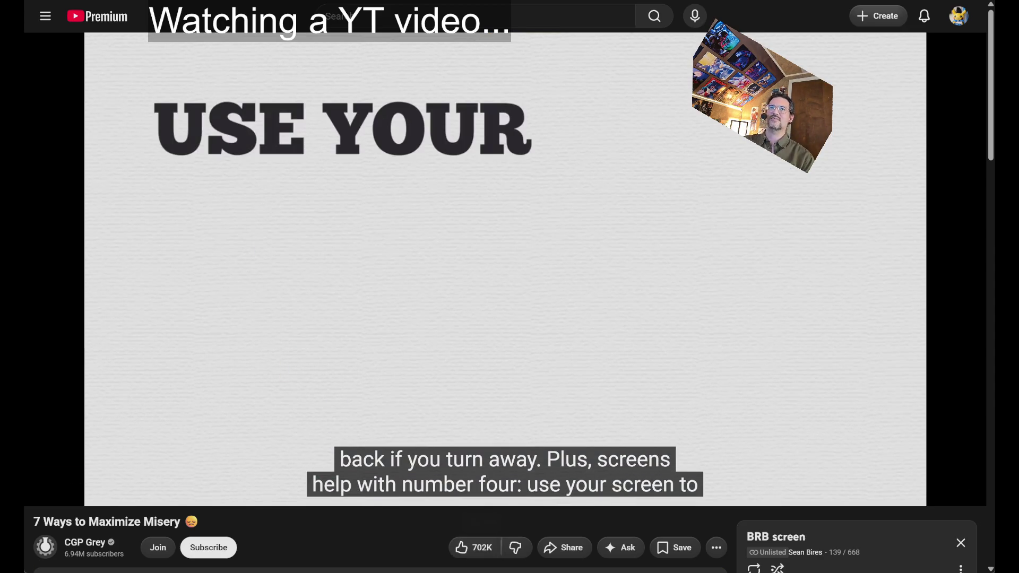
# - Review the To-Do document, then return to the Unreal Editor's GUI_leap_hit asset
pyautogui.click(364, 162)
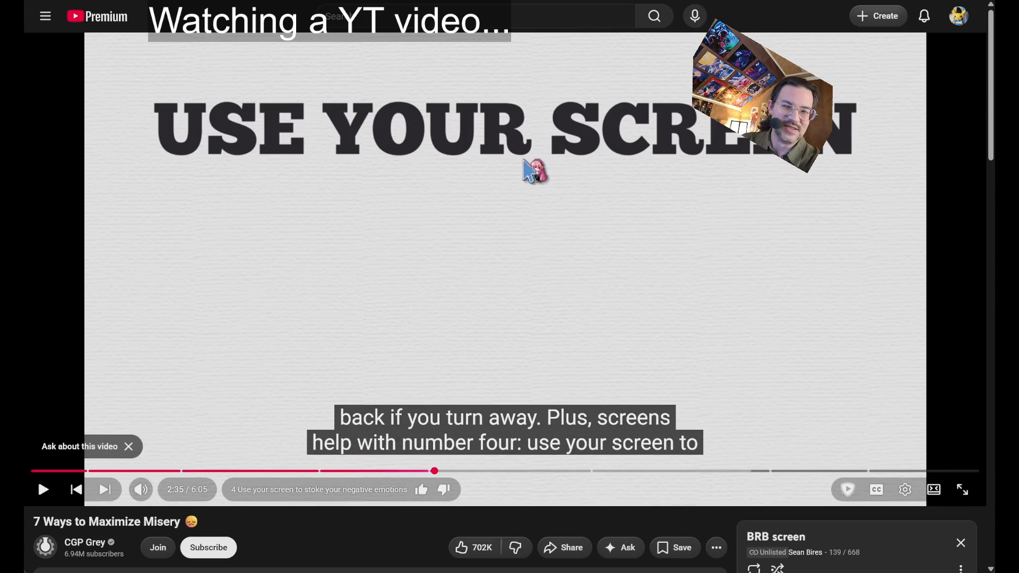
pyautogui.click(539, 218)
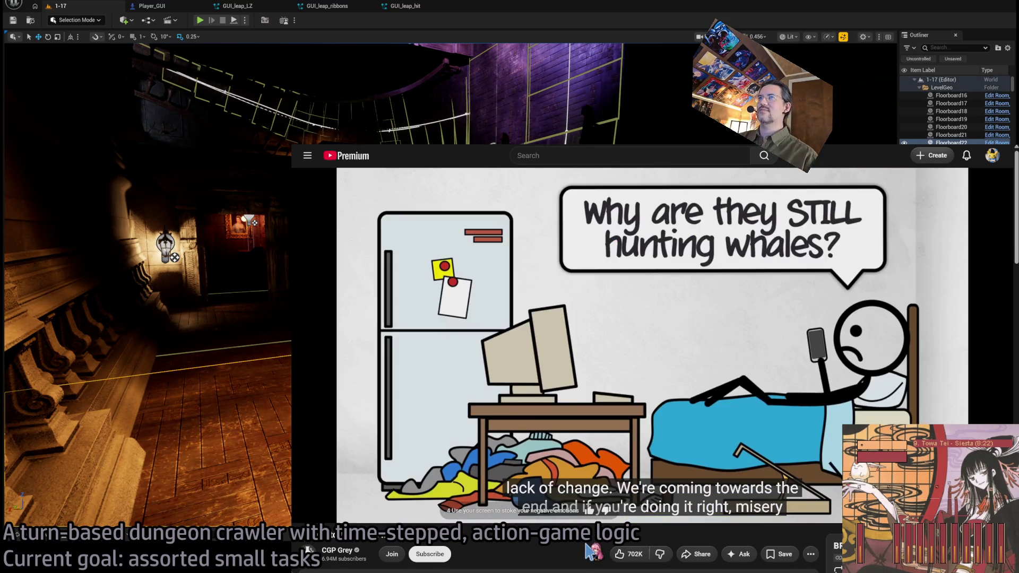
pyautogui.hotkey('ctrl', 'Tab')
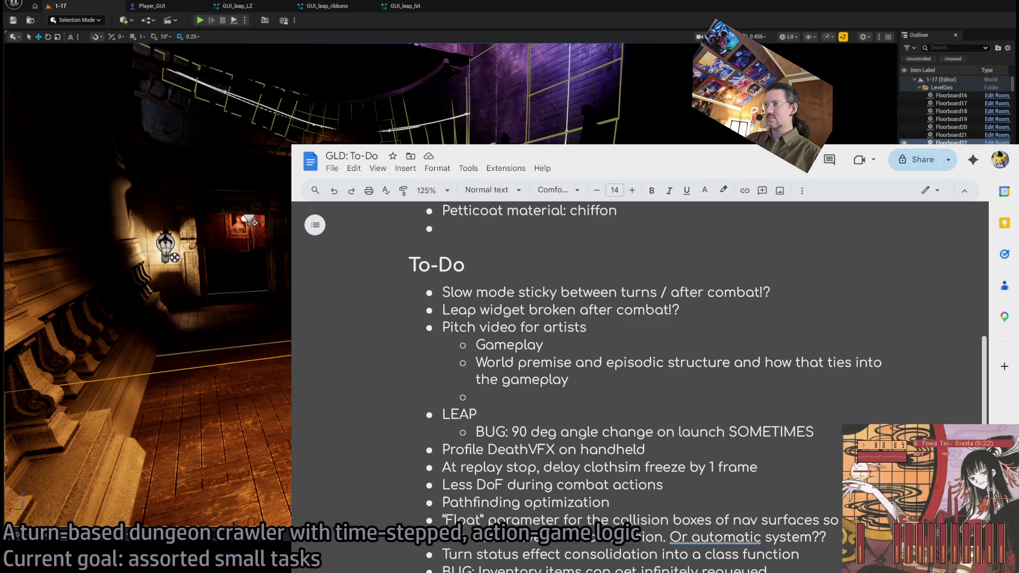
pyautogui.hotkey('alt', 'Tab')
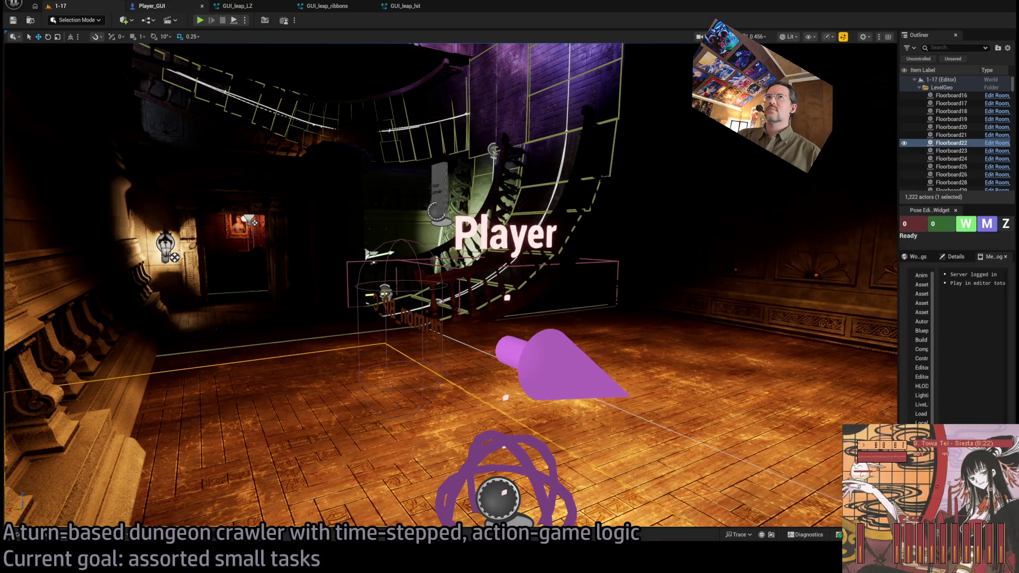
pyautogui.click(405, 6)
# - Switch from GUI_leap_ribbons and GUI_leap_LZ to the Player_GUI EventGraph
pyautogui.click(326, 6)
pyautogui.click(234, 8)
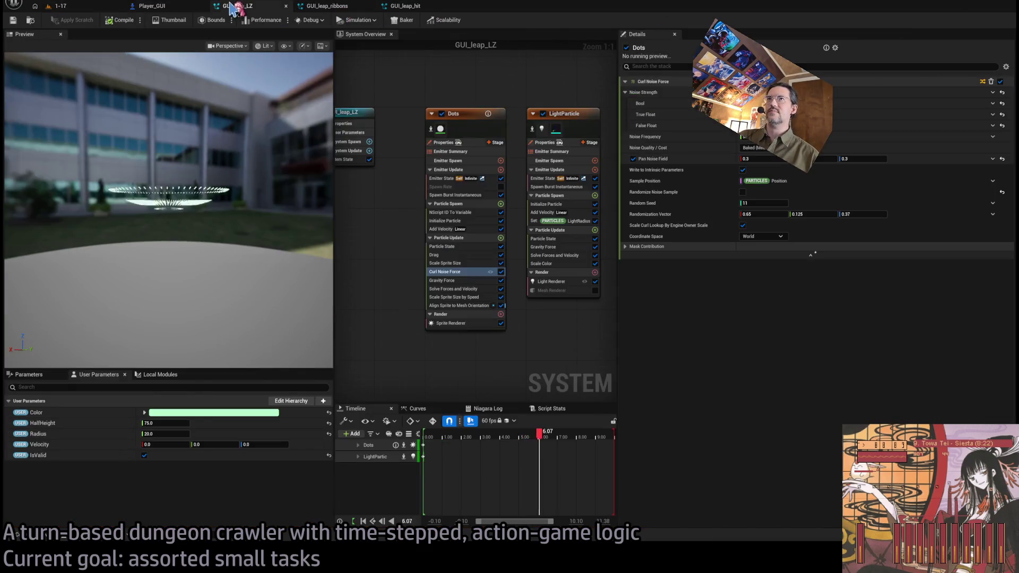
pyautogui.click(152, 6)
pyautogui.scroll(-8, 421, 216)
pyautogui.scroll(2, 581, 250)
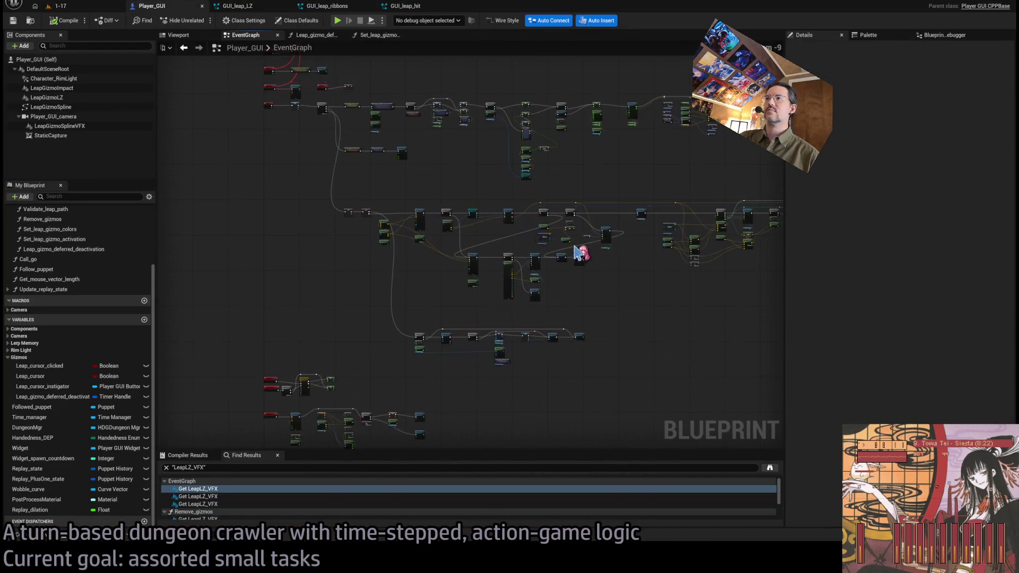
pyautogui.scroll(-4, 448, 278)
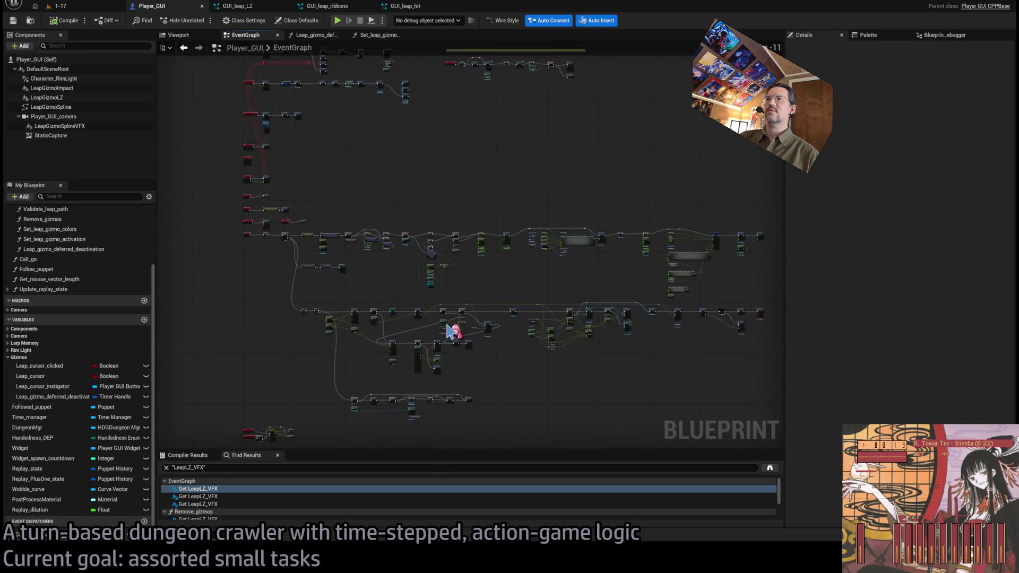
pyautogui.scroll(8, 279, 216)
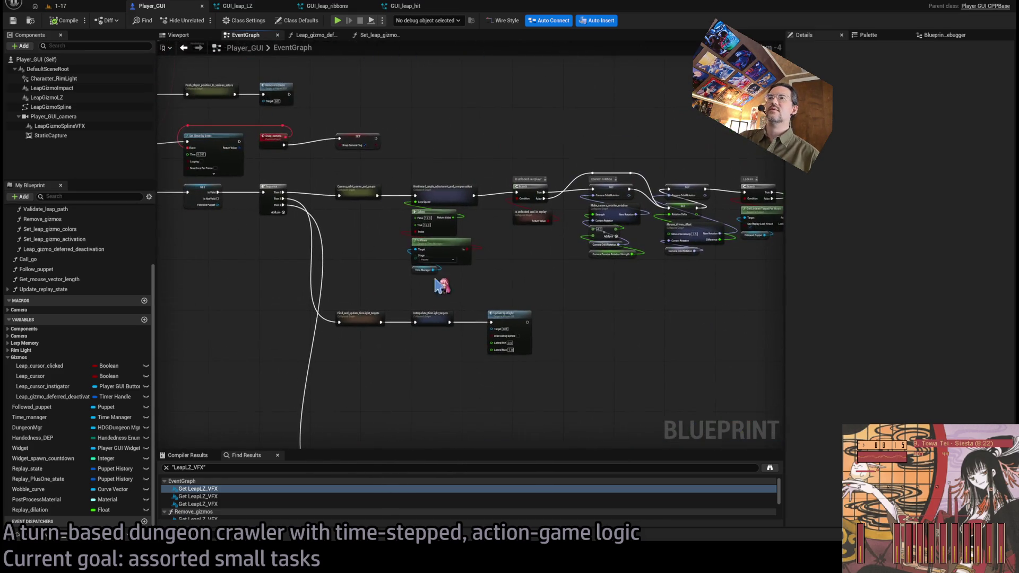
# - Survey the node groups, including Interpolate_RimLight_targets and Update Spotlight, and the lower clusters
pyautogui.moveTo(614, 229)
pyautogui.mouseDown()
pyautogui.moveTo(407, 297)
pyautogui.moveTo(353, 303)
pyautogui.mouseUp()
pyautogui.scroll(-5, 353, 303)
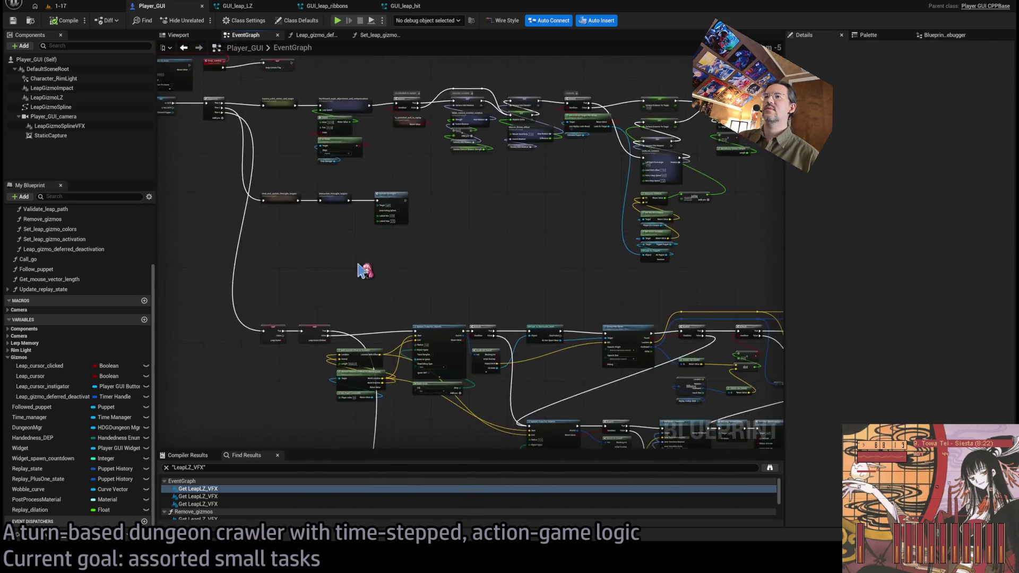
pyautogui.scroll(-3, 307, 212)
pyautogui.moveTo(734, 201)
pyautogui.mouseDown()
pyautogui.moveTo(261, 321)
pyautogui.moveTo(266, 332)
pyautogui.mouseUp()
pyautogui.scroll(7, 409, 264)
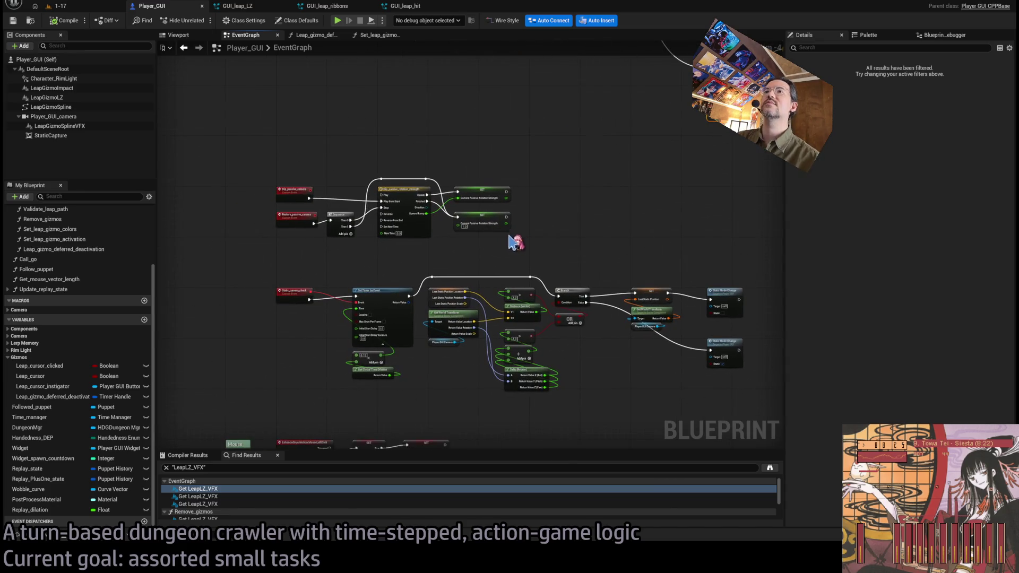
pyautogui.moveTo(560, 248); pyautogui.dragTo(558, 45)
pyautogui.scroll(-3, 448, 412)
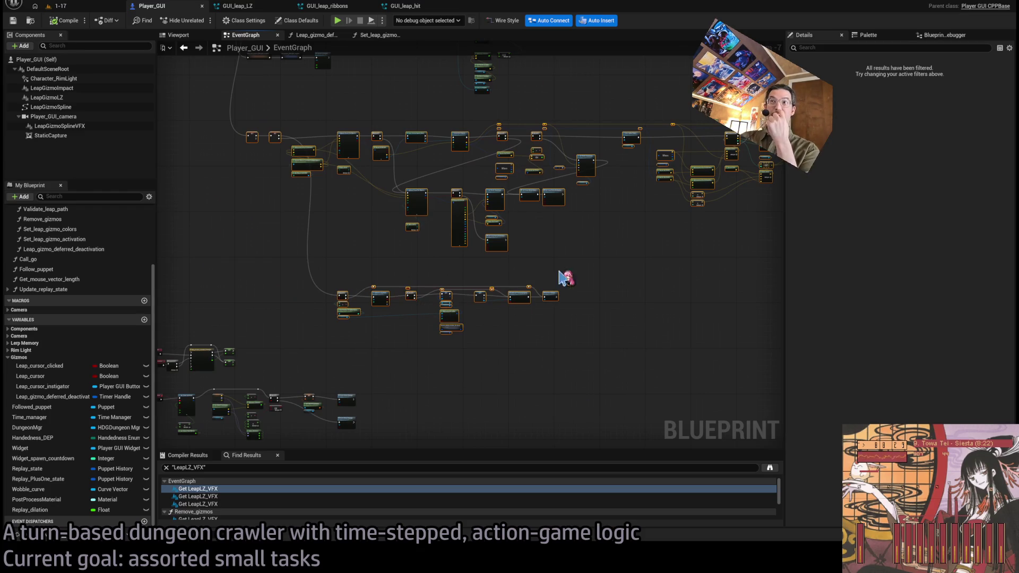
pyautogui.scroll(-3, 553, 321)
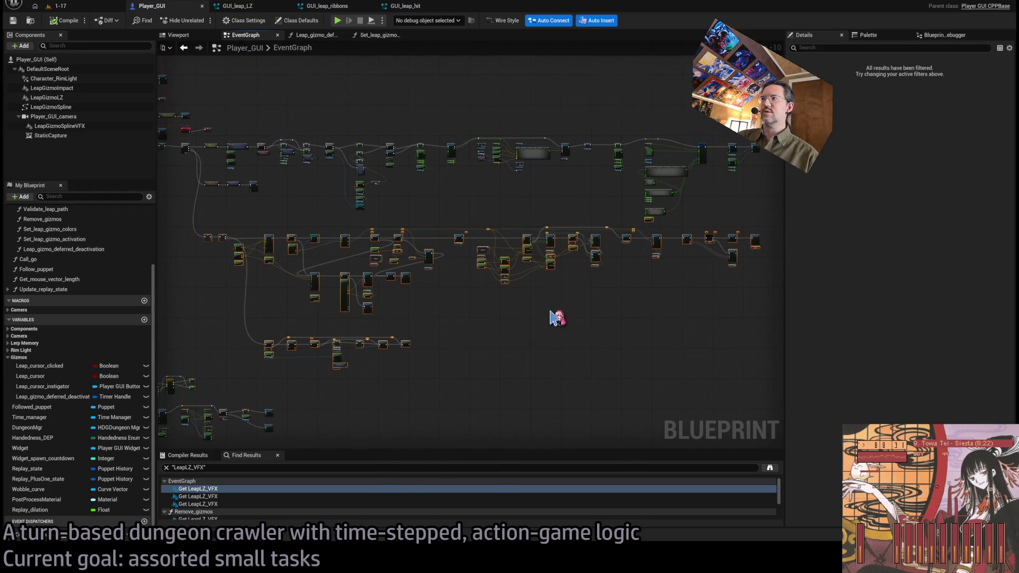
pyautogui.scroll(2, 531, 319)
pyautogui.moveTo(503, 312); pyautogui.dragTo(571, 308)
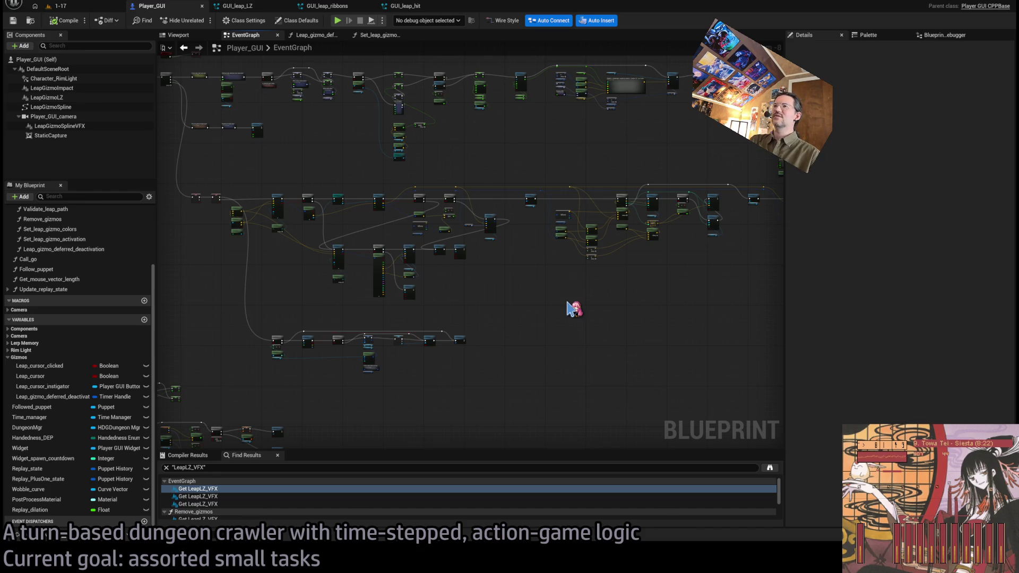
# - Switch back to the 1-17 level tab showing the dungeon room
pyautogui.click(59, 6)
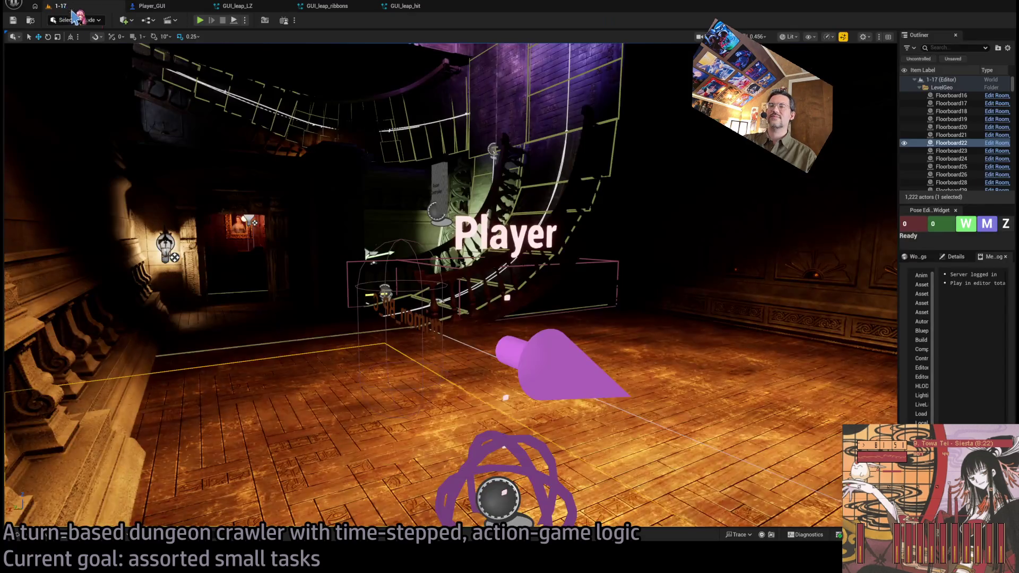
# - Play-test a leap in level 1-17, stop, and return to the Player_GUI graph
pyautogui.click(200, 20)
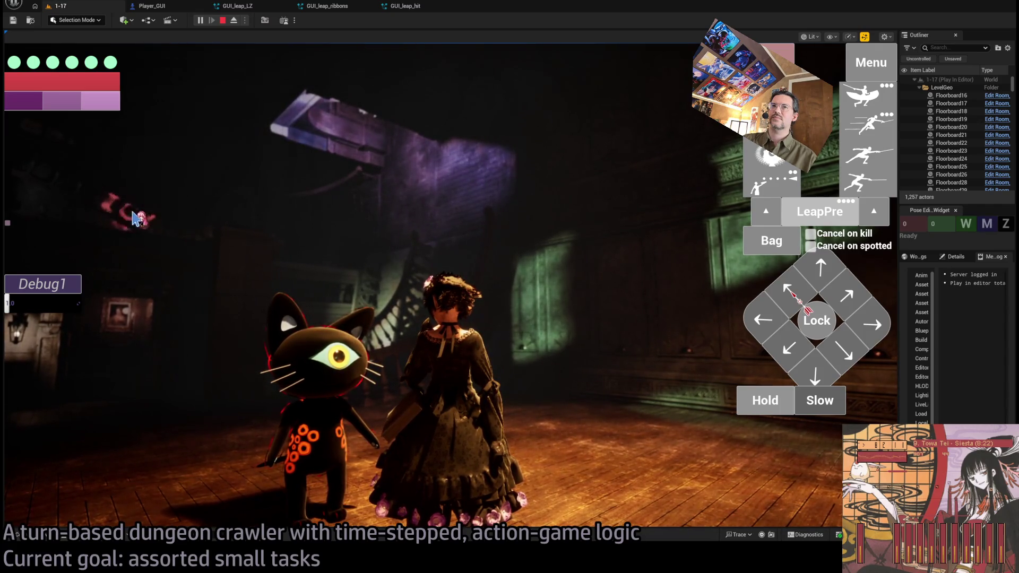
pyautogui.click(367, 227)
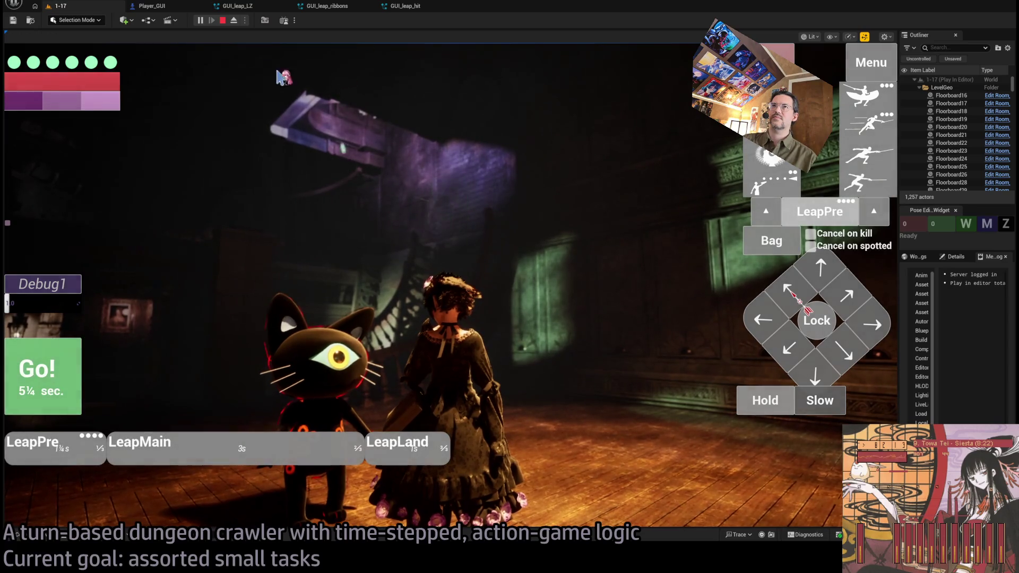
pyautogui.click(223, 21)
pyautogui.click(150, 6)
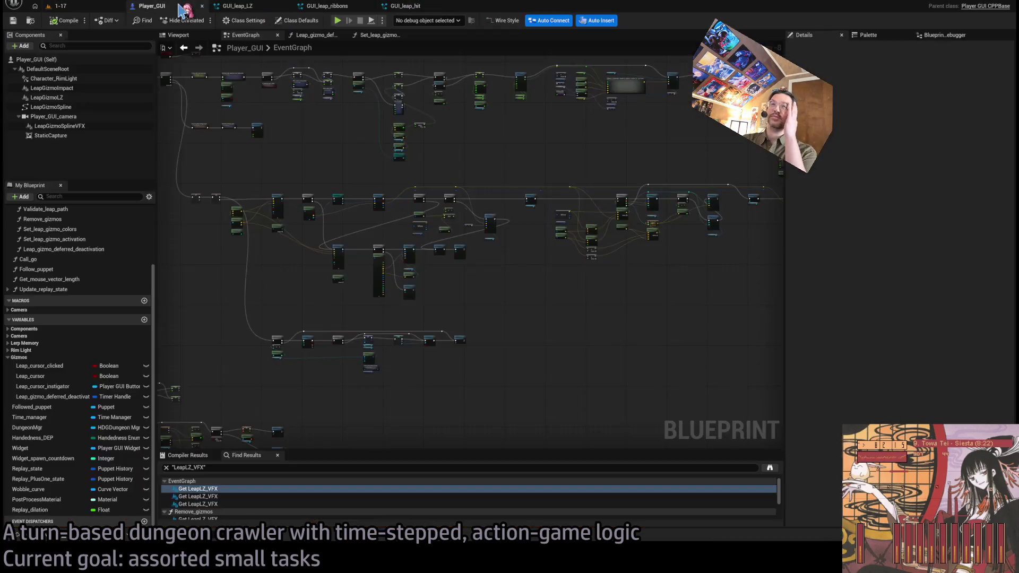
# - Frame the Set World Transform, Break Hit Result and Sphere Trace mouse-to-world nodes
pyautogui.scroll(7, 420, 180)
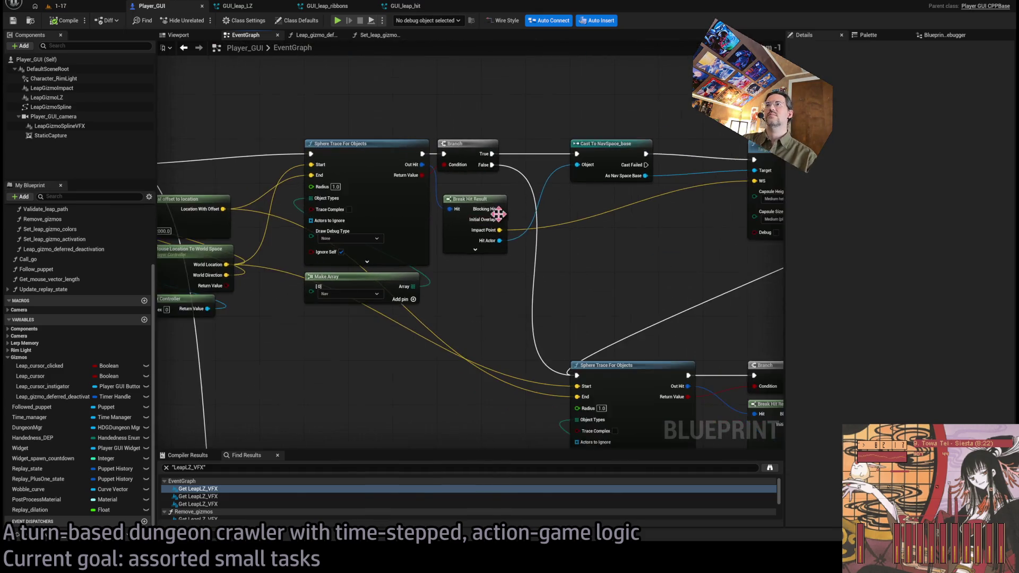
pyautogui.moveTo(371, 171); pyautogui.dragTo(239, 69)
pyautogui.scroll(-2, 424, 194)
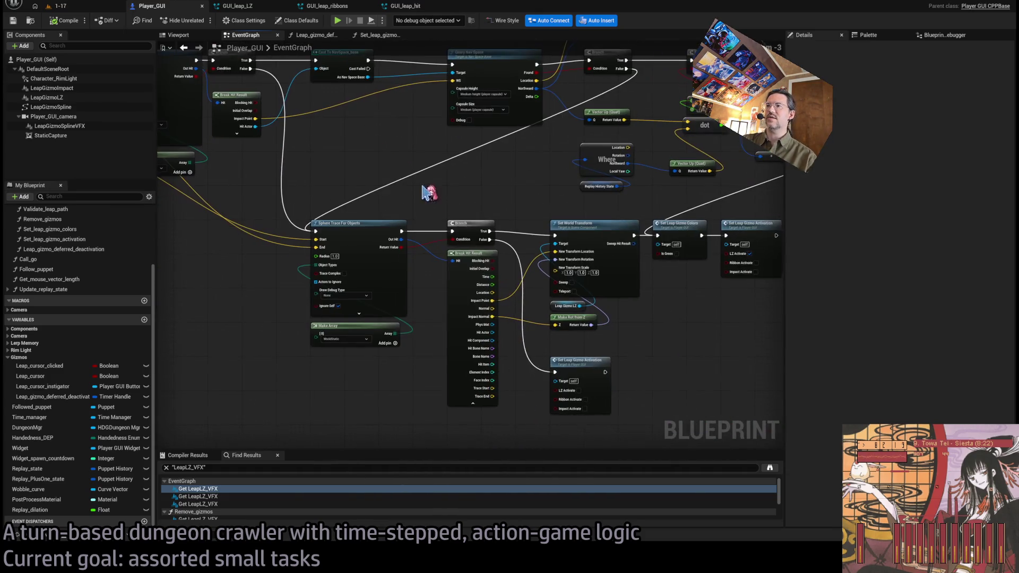
pyautogui.scroll(2, 545, 259)
pyautogui.moveTo(483, 295)
pyautogui.mouseDown()
pyautogui.moveTo(464, 224)
pyautogui.moveTo(547, 246)
pyautogui.moveTo(548, 214)
pyautogui.moveTo(571, 176)
pyautogui.mouseUp()
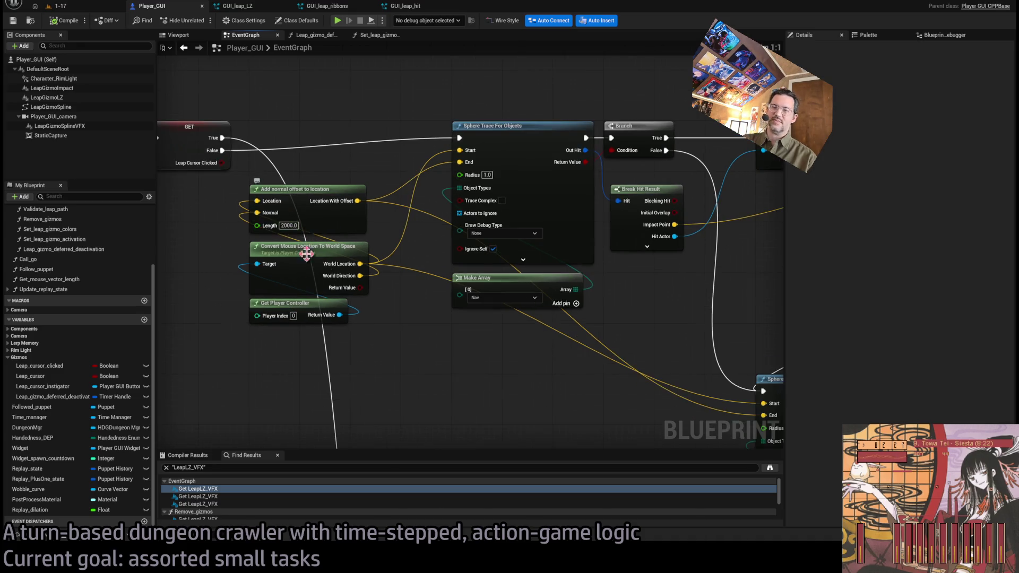
pyautogui.scroll(1, 288, 222)
pyautogui.moveTo(288, 222); pyautogui.dragTo(353, 249)
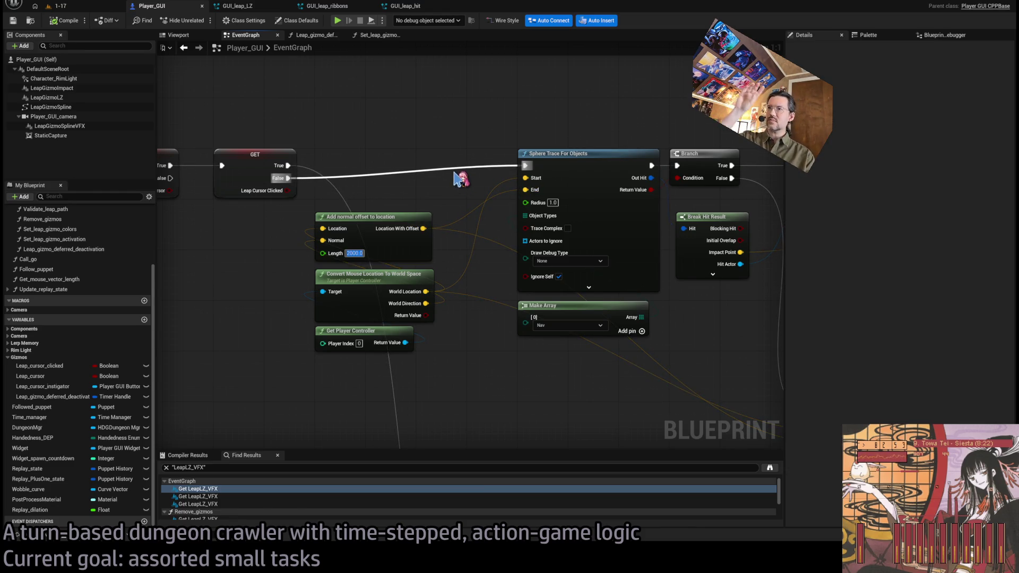
pyautogui.moveTo(455, 178); pyautogui.dragTo(474, 285)
pyautogui.moveTo(543, 285); pyautogui.dragTo(560, 212)
pyautogui.scroll(-2, 573, 218)
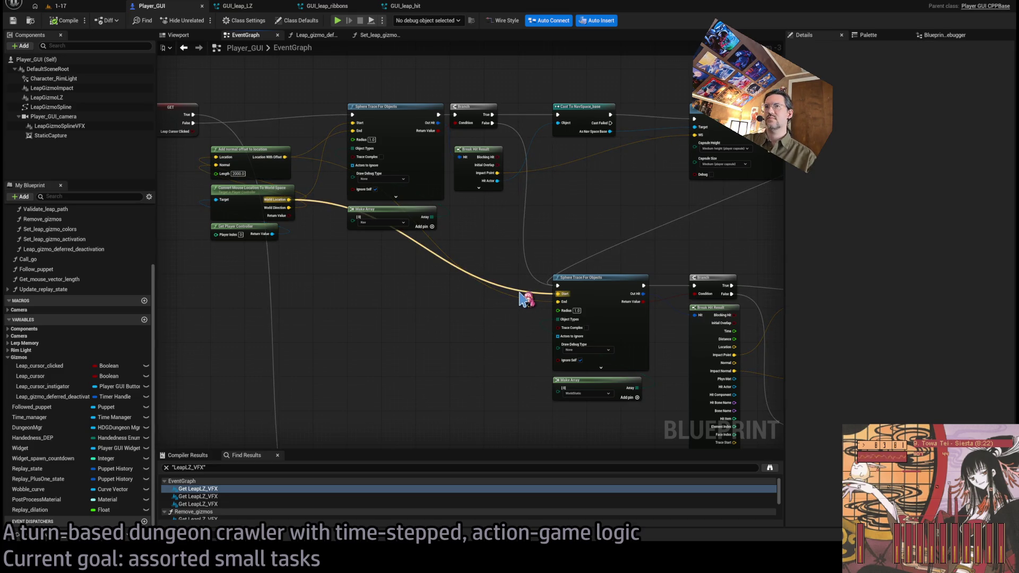
pyautogui.scroll(2, 519, 259)
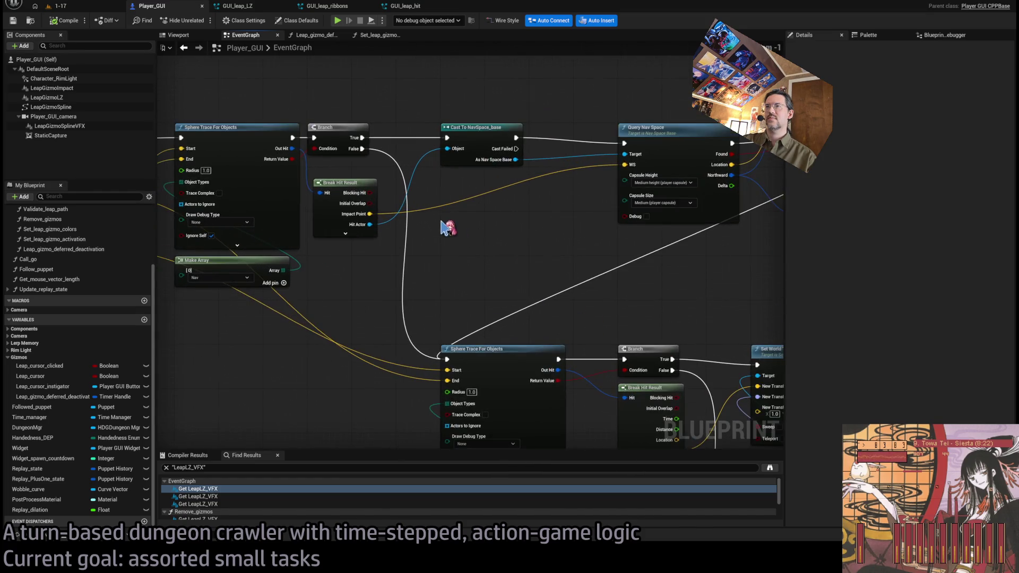
pyautogui.scroll(-2, 466, 243)
# - Focus on the lower Sphere Trace, Branch, Query Nav Space and dot nodes beside the Where node
pyautogui.moveTo(293, 84)
pyautogui.mouseDown()
pyautogui.moveTo(315, 138)
pyautogui.moveTo(503, 399)
pyautogui.moveTo(482, 352)
pyautogui.mouseUp()
pyautogui.moveTo(249, 124)
pyautogui.mouseDown()
pyautogui.moveTo(465, 406)
pyautogui.moveTo(472, 398)
pyautogui.mouseUp()
pyautogui.click(482, 281)
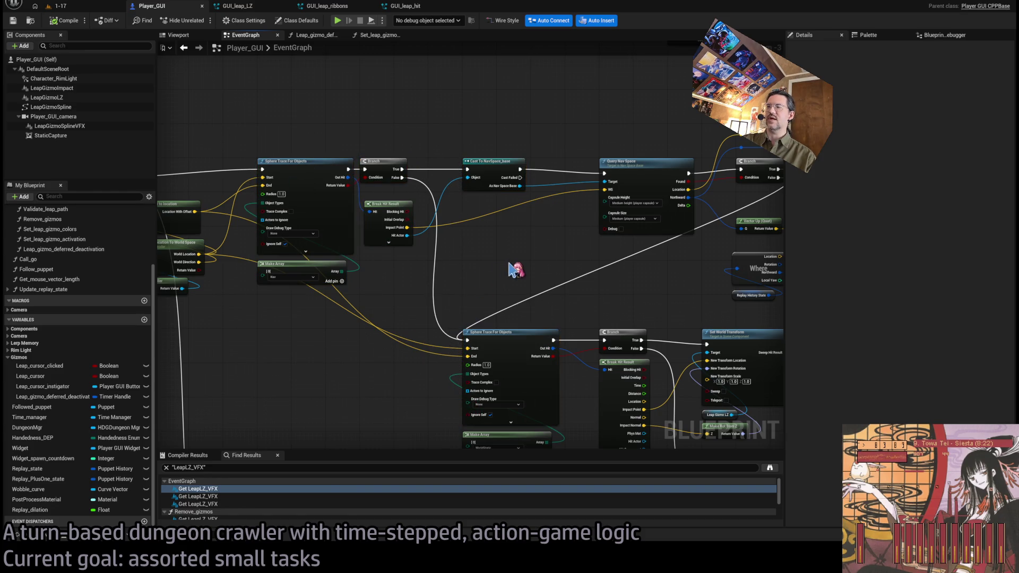
pyautogui.moveTo(530, 272)
pyautogui.mouseDown()
pyautogui.moveTo(478, 209)
pyautogui.moveTo(511, 256)
pyautogui.moveTo(400, 237)
pyautogui.moveTo(519, 262)
pyautogui.mouseUp()
pyautogui.scroll(1, 515, 253)
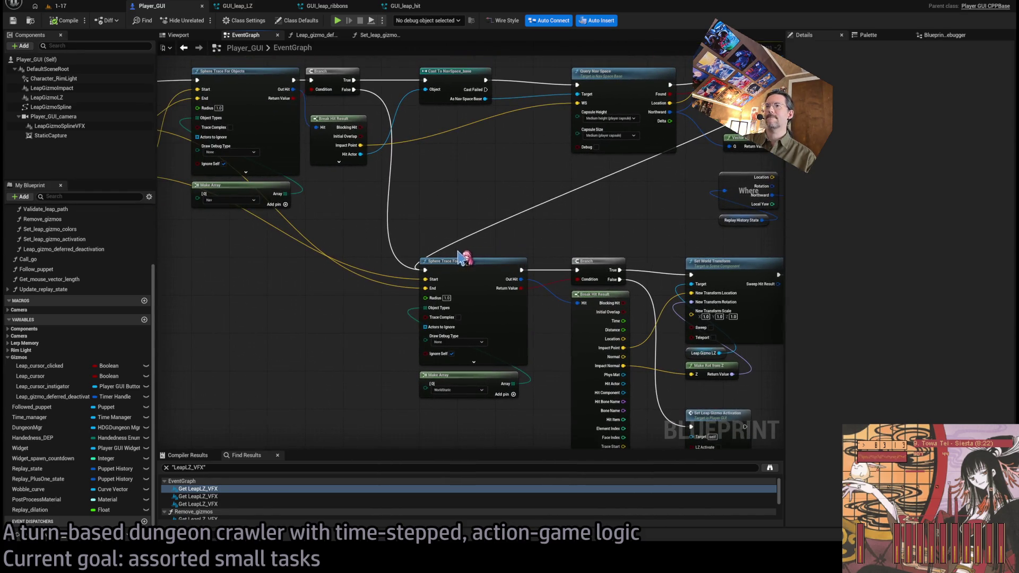
pyautogui.moveTo(363, 273); pyautogui.dragTo(597, 346)
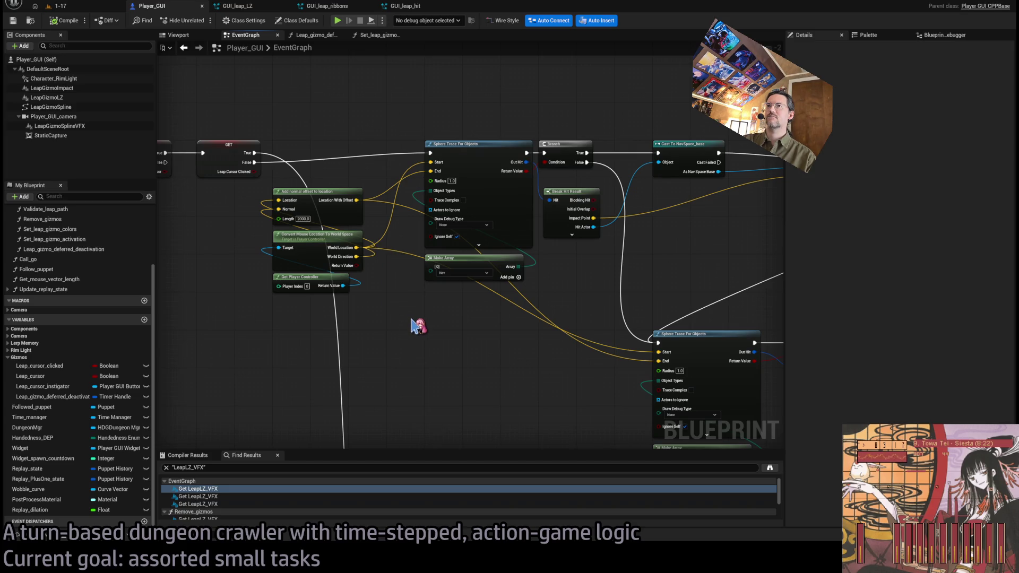
pyautogui.scroll(2, 478, 269)
pyautogui.moveTo(478, 269)
pyautogui.mouseDown()
pyautogui.moveTo(505, 260)
pyautogui.moveTo(496, 313)
pyautogui.moveTo(425, 221)
pyautogui.mouseUp()
pyautogui.scroll(-1, 488, 312)
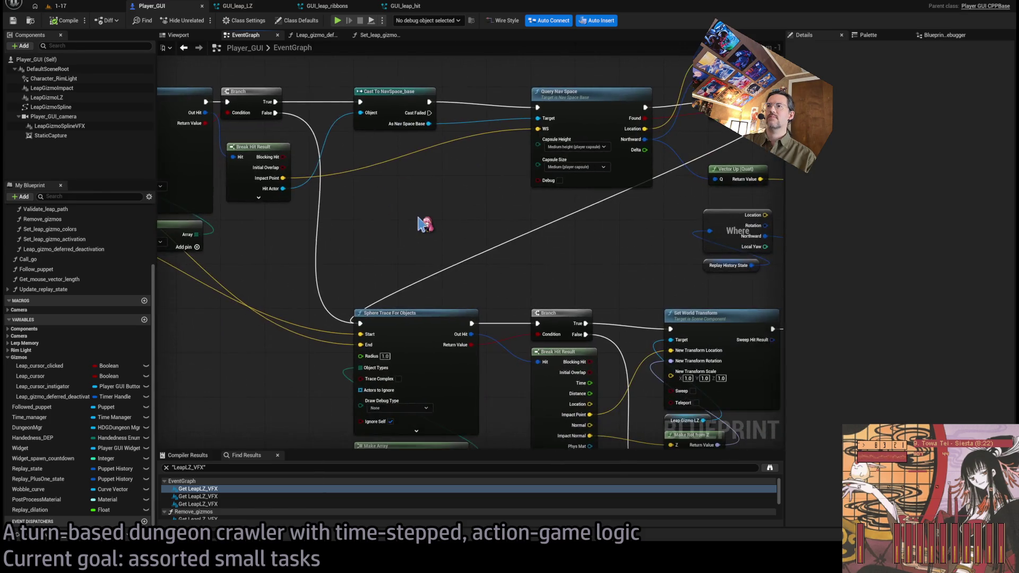
pyautogui.scroll(-1, 419, 222)
pyautogui.moveTo(477, 250); pyautogui.dragTo(462, 221)
pyautogui.scroll(1, 462, 221)
pyautogui.moveTo(370, 222); pyautogui.dragTo(439, 287)
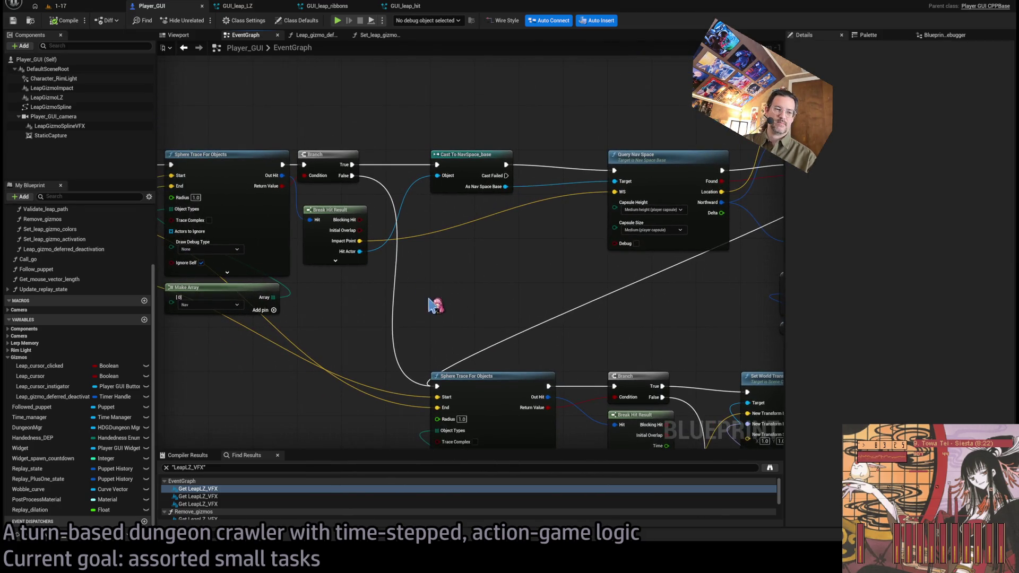
pyautogui.moveTo(396, 325)
pyautogui.mouseDown()
pyautogui.moveTo(291, 282)
pyautogui.moveTo(455, 307)
pyautogui.moveTo(432, 330)
pyautogui.moveTo(443, 298)
pyautogui.moveTo(345, 299)
pyautogui.moveTo(391, 308)
pyautogui.moveTo(453, 356)
pyautogui.moveTo(441, 353)
pyautogui.mouseUp()
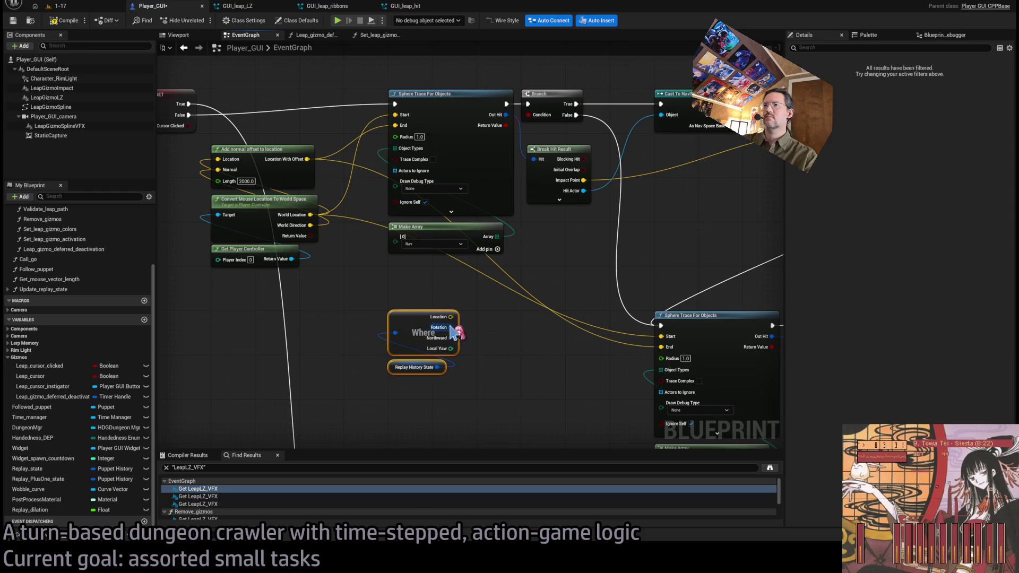
# - Create a Distance (Vector) node fed by the Where node's Location output
pyautogui.moveTo(488, 329); pyautogui.dragTo(440, 349)
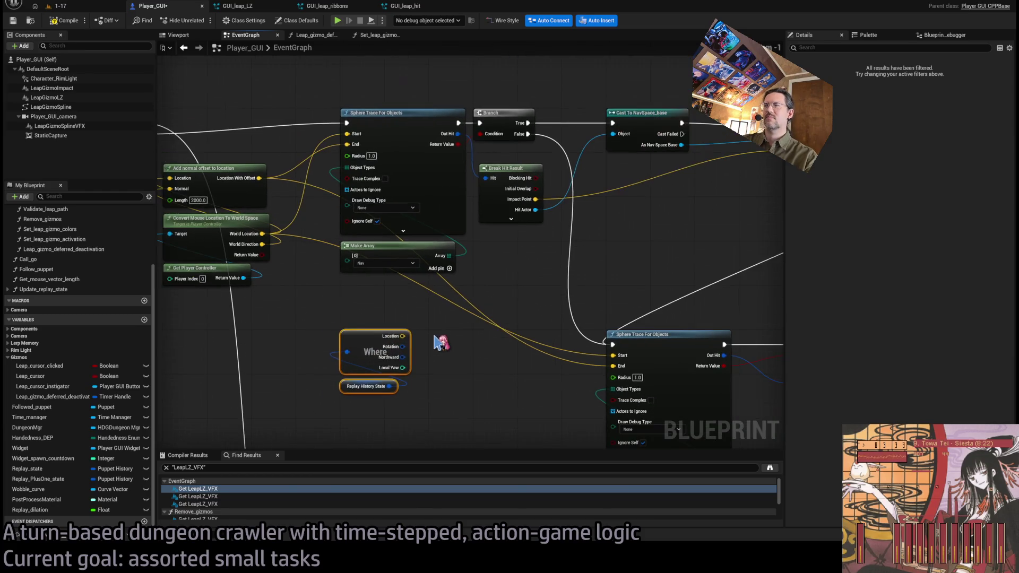
pyautogui.click(351, 387)
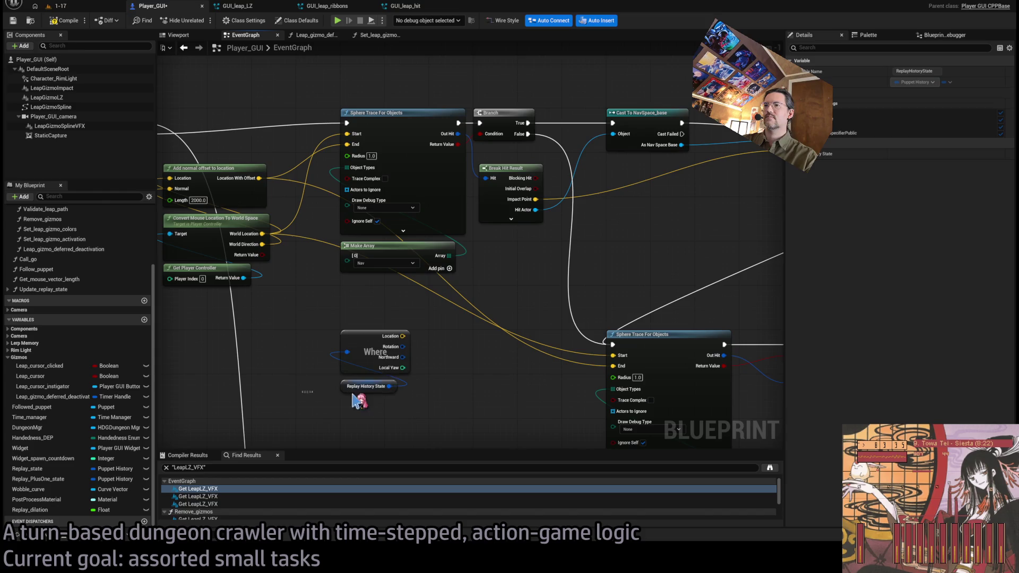
pyautogui.click(450, 401)
pyautogui.moveTo(402, 336)
pyautogui.mouseDown()
pyautogui.moveTo(457, 355)
pyautogui.moveTo(445, 334)
pyautogui.moveTo(405, 338)
pyautogui.moveTo(446, 341)
pyautogui.mouseUp()
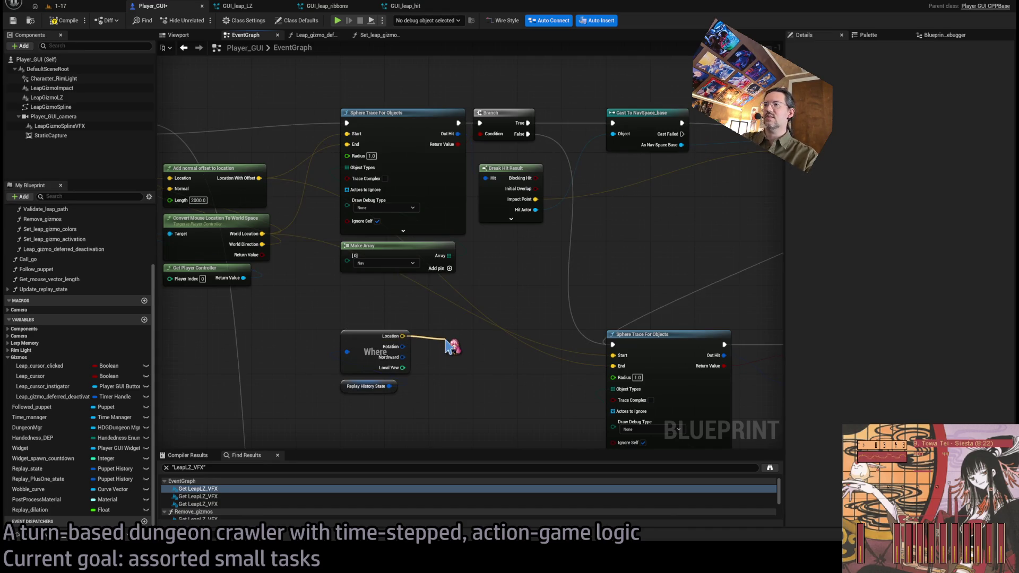
pyautogui.moveTo(446, 342); pyautogui.dragTo(446, 348)
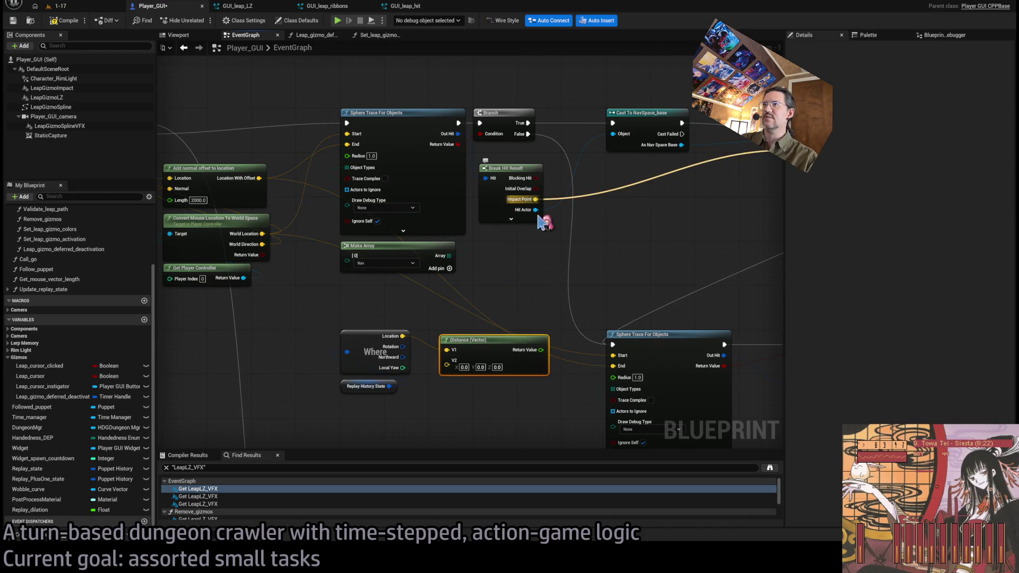
pyautogui.scroll(-1, 540, 214)
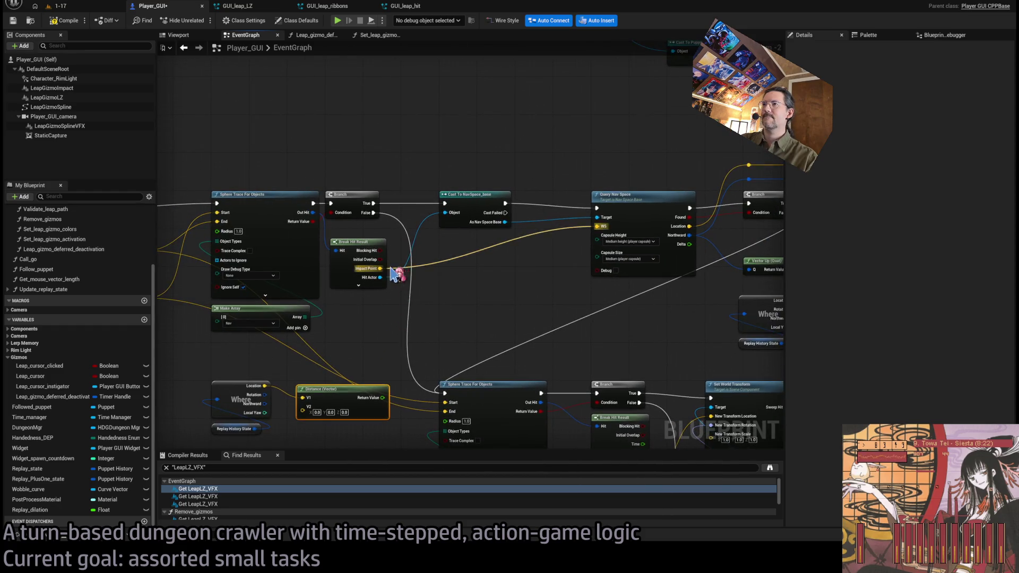
pyautogui.moveTo(333, 389); pyautogui.dragTo(324, 386)
# - Move the Where, Replay History State and Distance nodes under Query Nav Space
pyautogui.moveTo(239, 424); pyautogui.dragTo(349, 369)
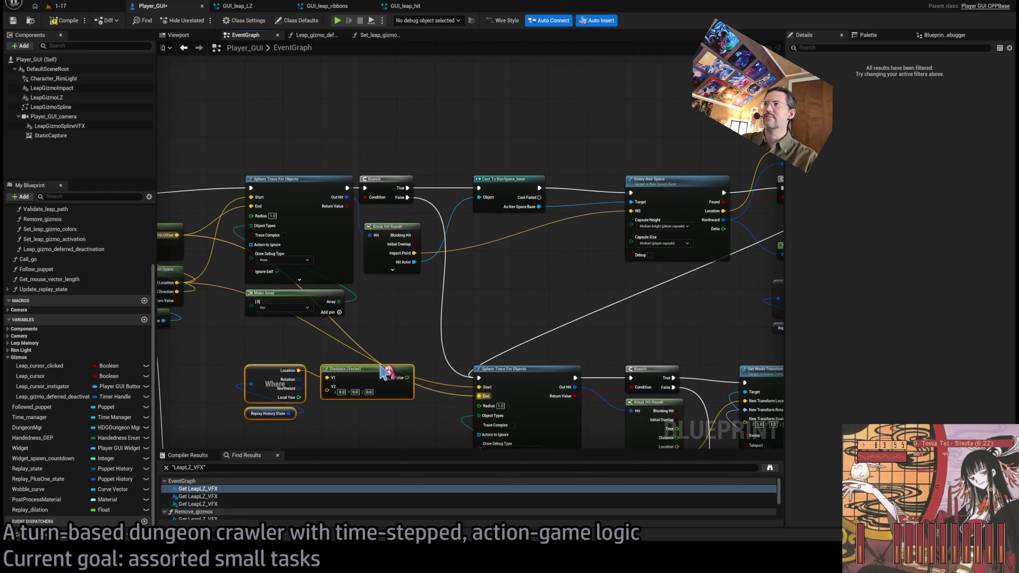
pyautogui.moveTo(369, 374)
pyautogui.mouseDown()
pyautogui.moveTo(578, 272)
pyautogui.moveTo(584, 283)
pyautogui.mouseUp()
pyautogui.moveTo(548, 252)
pyautogui.mouseDown()
pyautogui.moveTo(524, 283)
pyautogui.moveTo(432, 289)
pyautogui.mouseUp()
pyautogui.scroll(1, 480, 294)
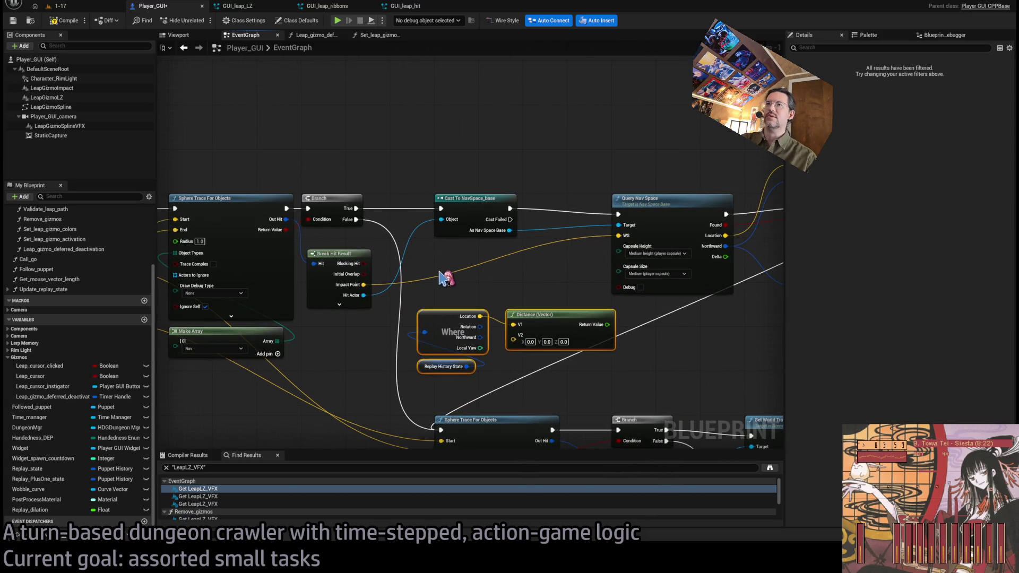
pyautogui.moveTo(363, 285); pyautogui.dragTo(363, 285)
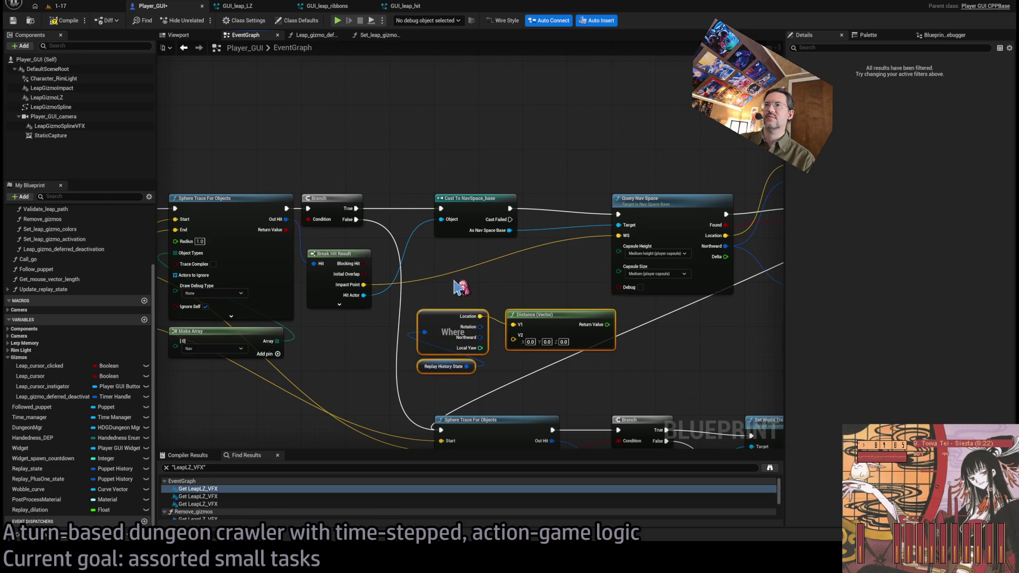
pyautogui.rightClick(502, 288)
pyautogui.click(398, 362)
pyautogui.moveTo(385, 325); pyautogui.dragTo(470, 361)
pyautogui.keyDown('ctrl'); pyautogui.click(542, 320); pyautogui.keyUp('ctrl')
pyautogui.scroll(-2, 546, 320)
pyautogui.moveTo(394, 321)
pyautogui.mouseDown()
pyautogui.moveTo(454, 321)
pyautogui.moveTo(482, 266)
pyautogui.moveTo(470, 274)
pyautogui.mouseUp()
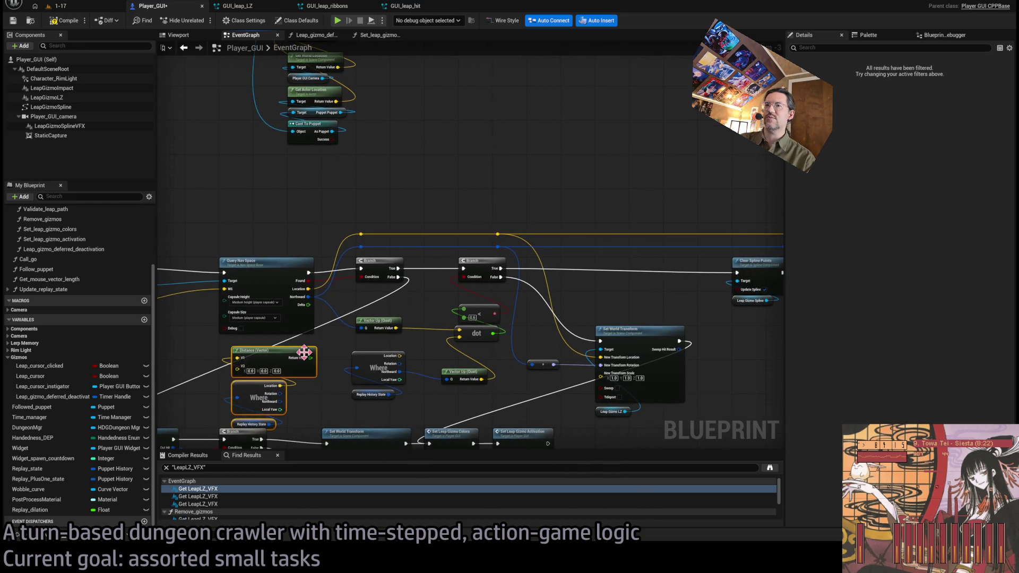
pyautogui.moveTo(341, 366); pyautogui.dragTo(292, 311)
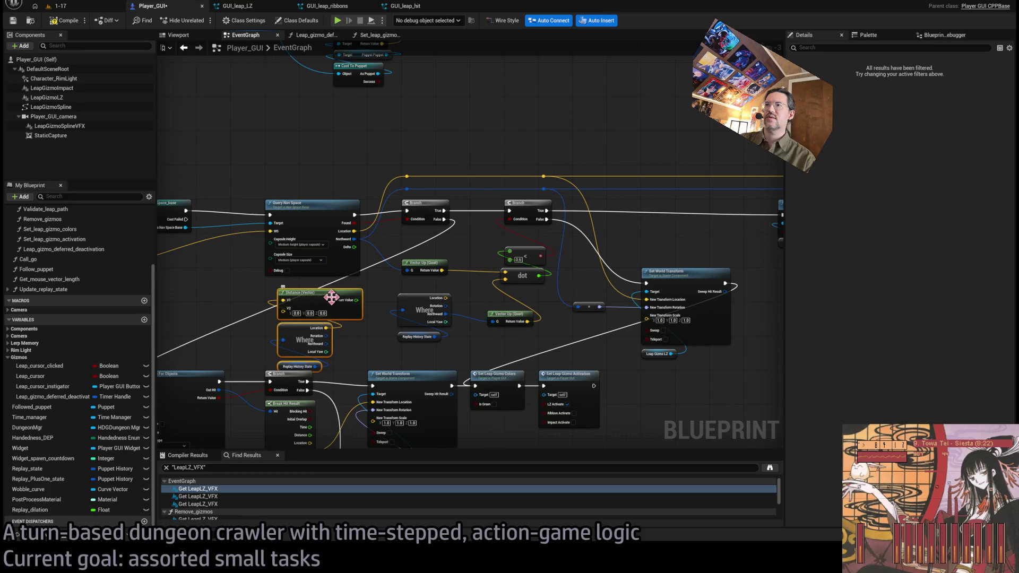
pyautogui.click(366, 312)
# - Shift the sphere trace node chain lower to make room near Cast To NavSpace_base
pyautogui.moveTo(443, 286)
pyautogui.mouseDown()
pyautogui.moveTo(484, 268)
pyautogui.moveTo(544, 310)
pyautogui.mouseUp()
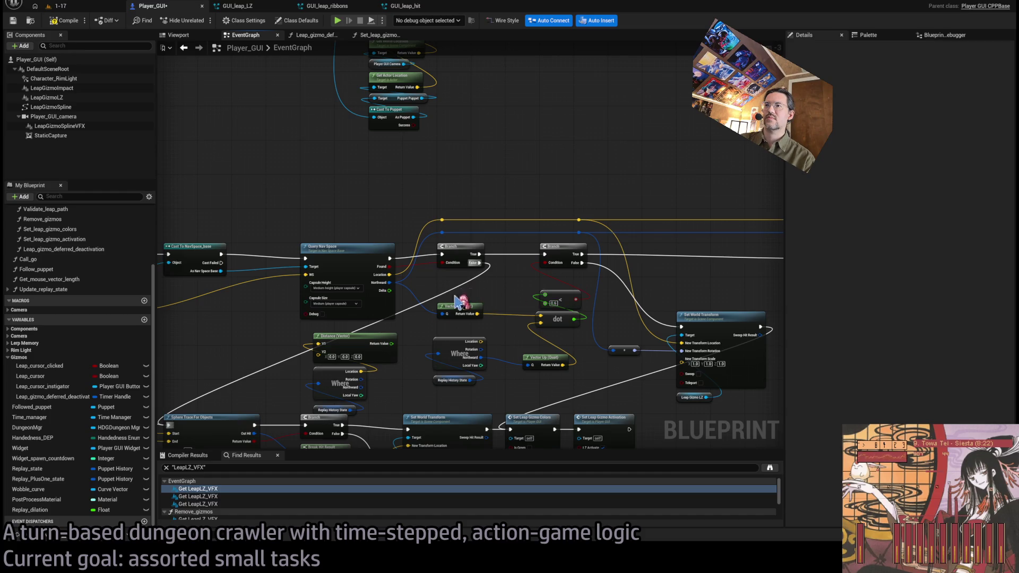
pyautogui.scroll(-3, 395, 348)
pyautogui.moveTo(552, 340); pyautogui.dragTo(295, 241)
pyautogui.scroll(3, 295, 241)
pyautogui.moveTo(341, 216)
pyautogui.mouseDown()
pyautogui.moveTo(346, 323)
pyautogui.moveTo(350, 260)
pyautogui.mouseUp()
pyautogui.scroll(-1, 350, 260)
pyautogui.moveTo(592, 191); pyautogui.dragTo(401, 326)
pyautogui.click(399, 326)
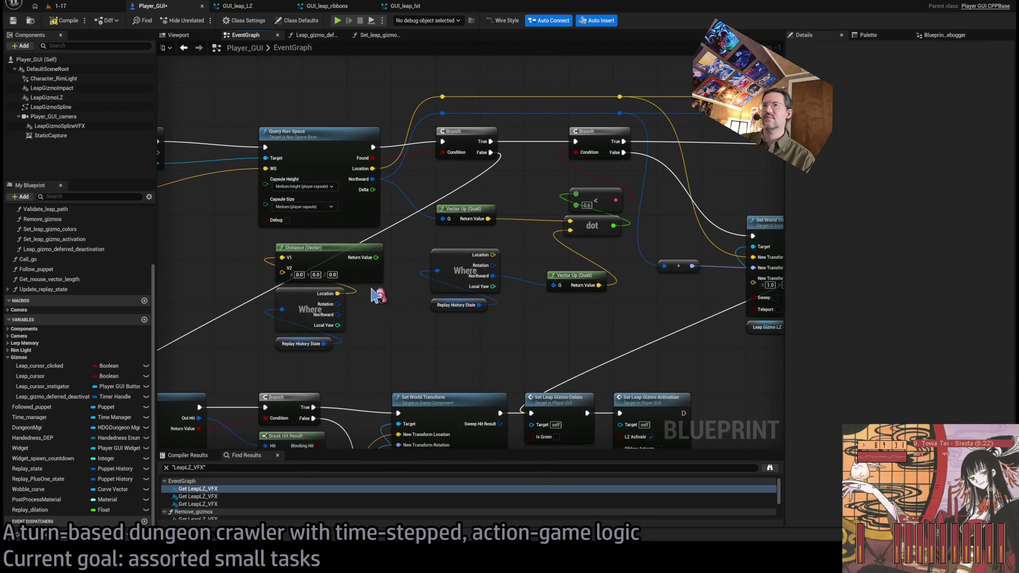
pyautogui.moveTo(257, 286); pyautogui.dragTo(539, 336)
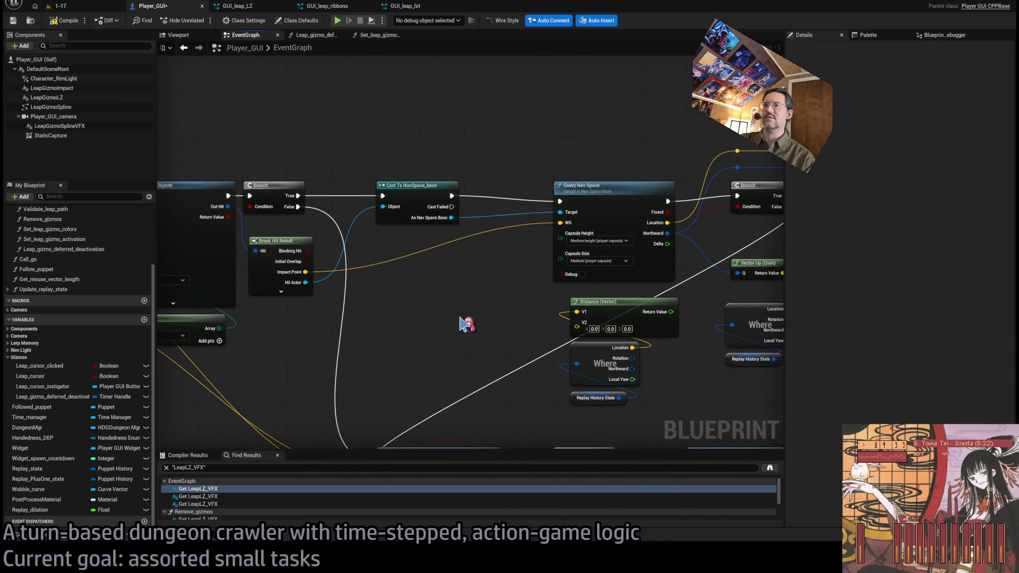
pyautogui.moveTo(637, 408)
pyautogui.mouseDown()
pyautogui.moveTo(455, 402)
pyautogui.moveTo(432, 308)
pyautogui.moveTo(448, 308)
pyautogui.mouseUp()
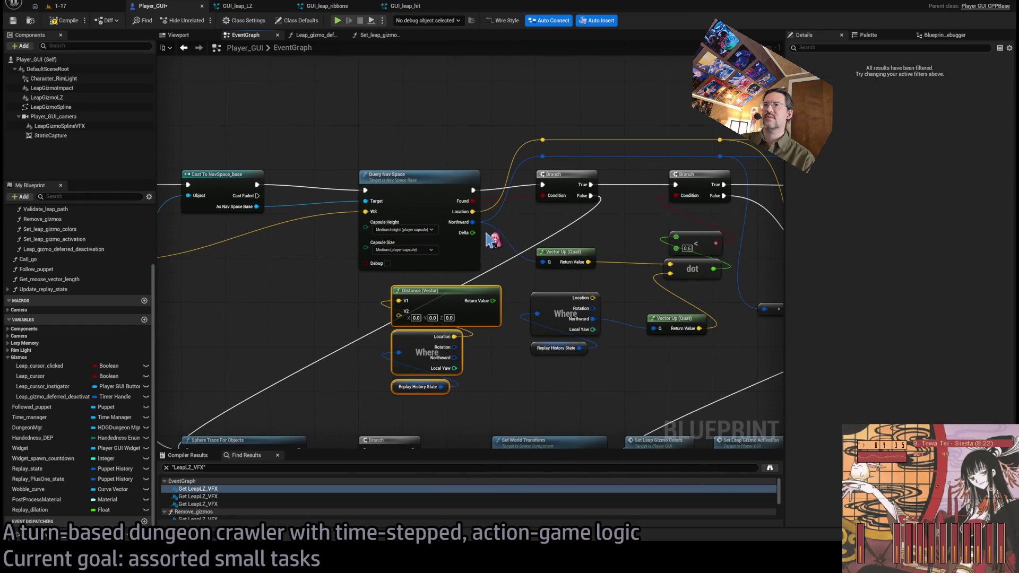
# - Wire Query Nav Space and Where locations into Distance and compare it < 500.0
pyautogui.moveTo(471, 211); pyautogui.dragTo(399, 315)
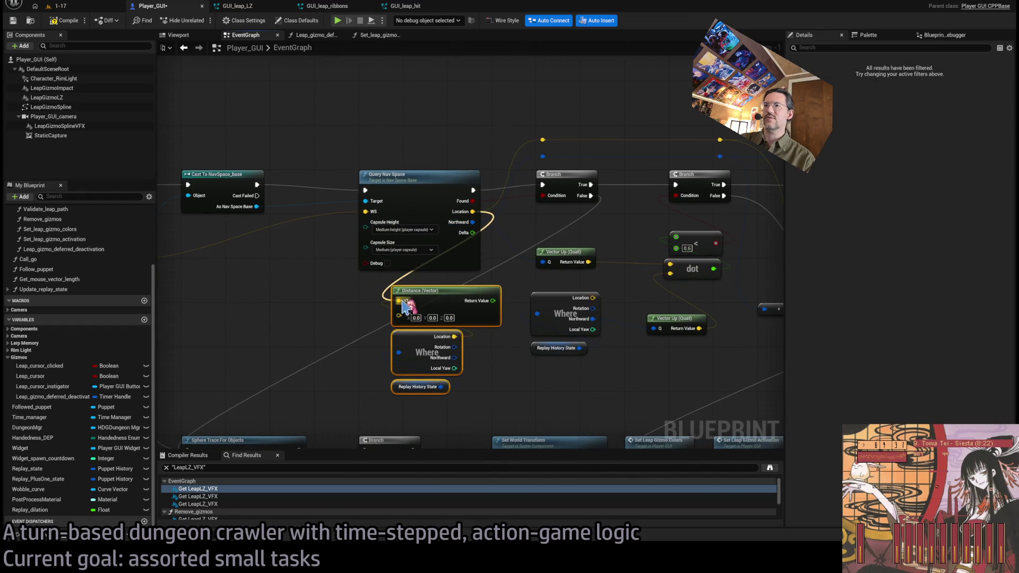
pyautogui.moveTo(455, 338); pyautogui.dragTo(399, 316)
pyautogui.moveTo(478, 341); pyautogui.dragTo(453, 363)
pyautogui.moveTo(443, 430)
pyautogui.mouseDown()
pyautogui.moveTo(401, 374)
pyautogui.moveTo(401, 353)
pyautogui.moveTo(431, 412)
pyautogui.mouseUp()
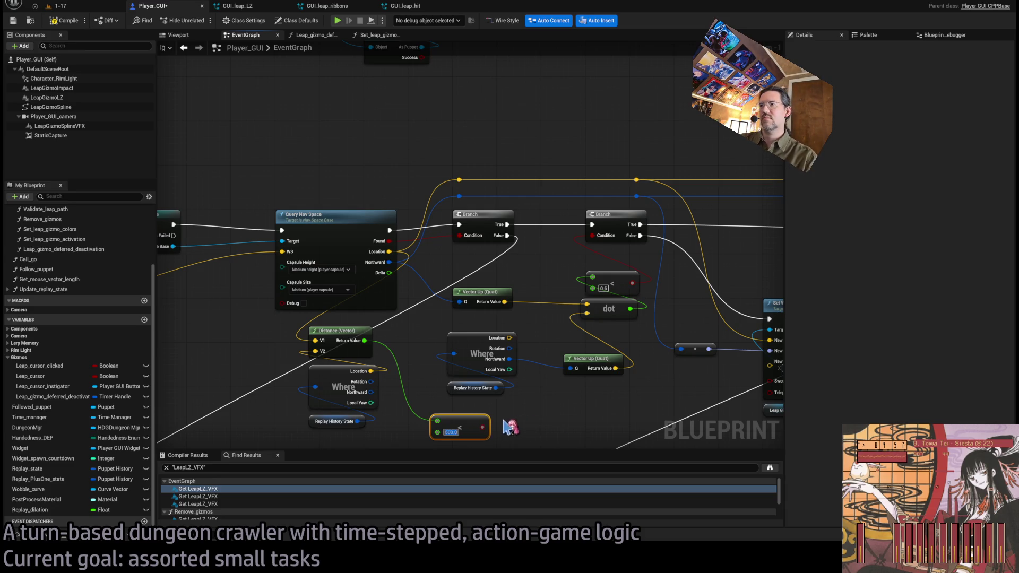
pyautogui.press('Return')
# - AND the distance and dot checks into the Branch condition and save Player_GUI
pyautogui.scroll(-3, 566, 425)
pyautogui.moveTo(481, 357); pyautogui.dragTo(584, 342)
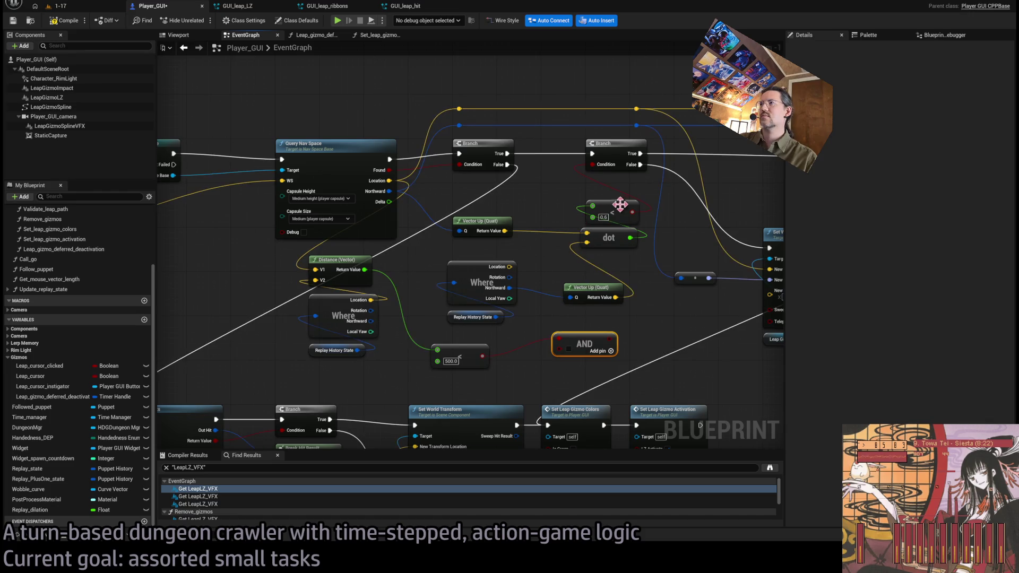
pyautogui.moveTo(633, 212)
pyautogui.mouseDown()
pyautogui.moveTo(537, 321)
pyautogui.moveTo(561, 347)
pyautogui.moveTo(602, 301)
pyautogui.mouseUp()
pyautogui.moveTo(605, 168); pyautogui.dragTo(603, 167)
pyautogui.moveTo(599, 333); pyautogui.dragTo(615, 183)
pyautogui.hotkey('ctrl', 's')
pyautogui.click(85, 7)
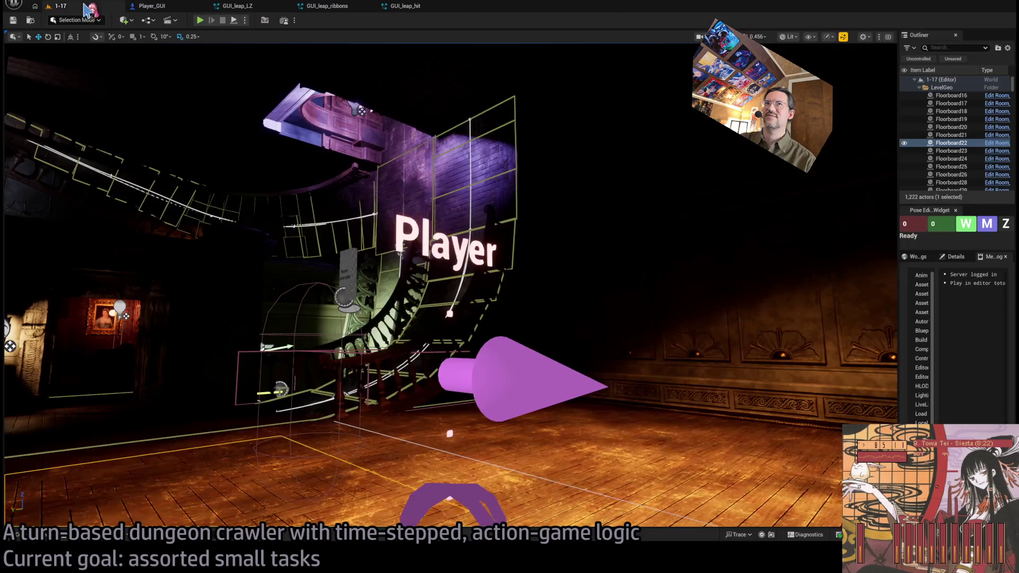
# - Play-test level 1-17 twice, checking the Player_GUI graph and picking a leap landing spot
pyautogui.hotkey('alt', 'p')
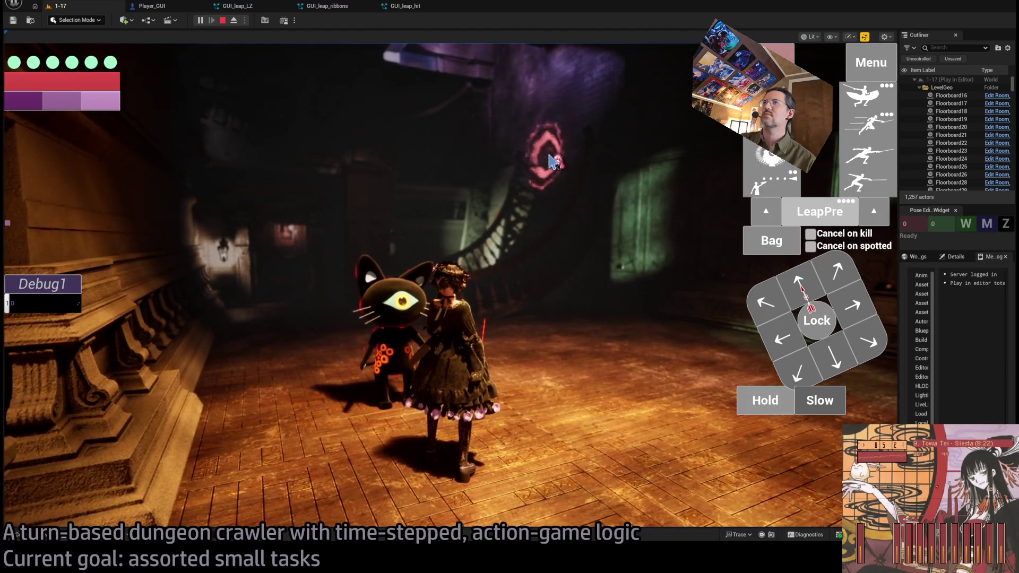
pyautogui.press('Escape')
pyautogui.click(180, 7)
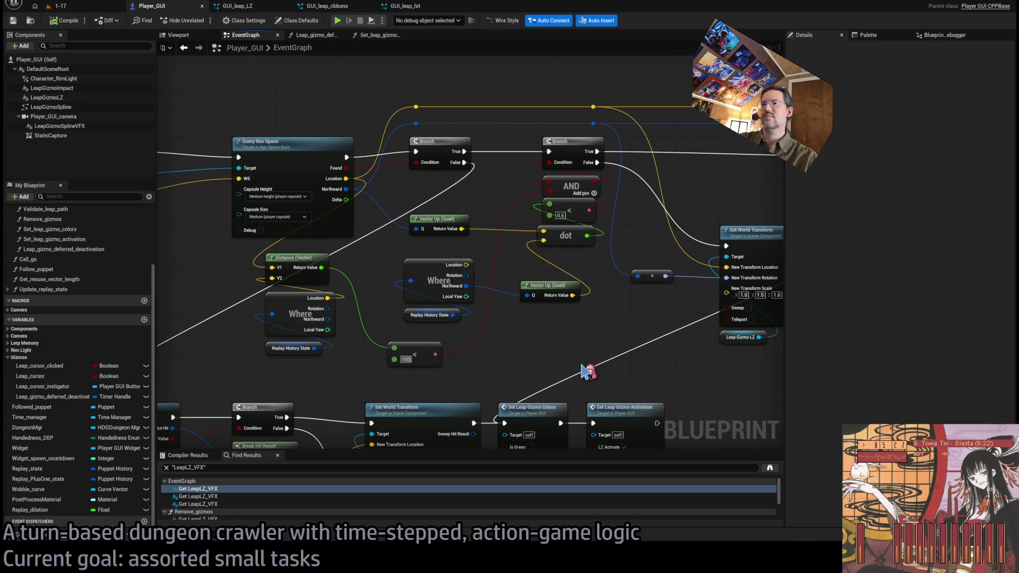
pyautogui.click(80, 7)
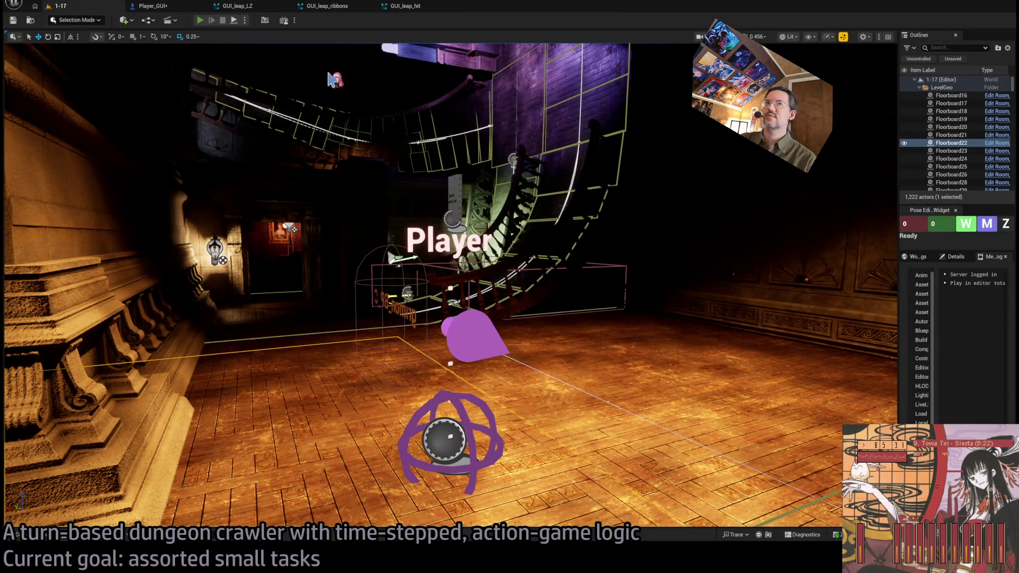
pyautogui.hotkey('alt', 'p')
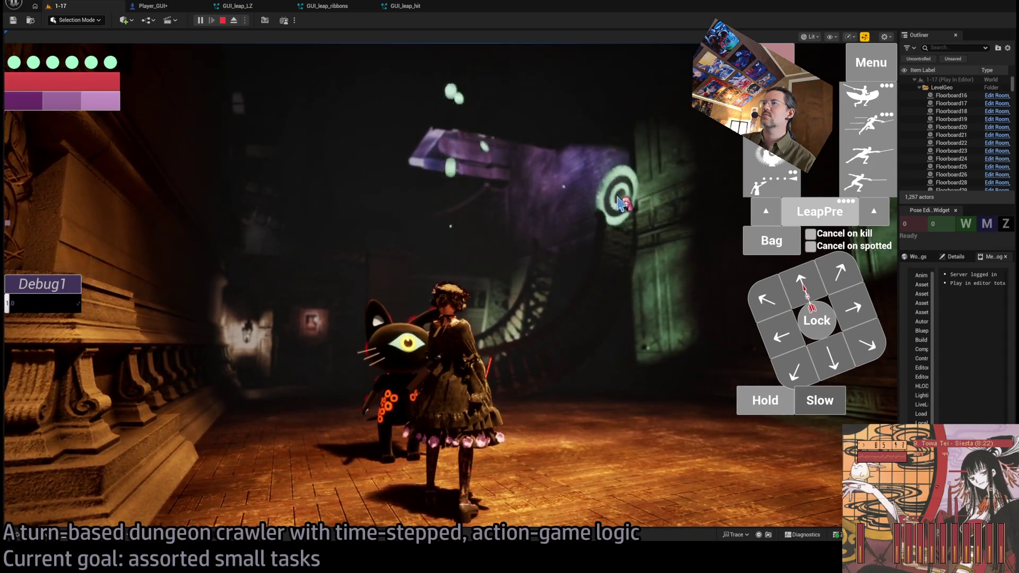
pyautogui.click(620, 204)
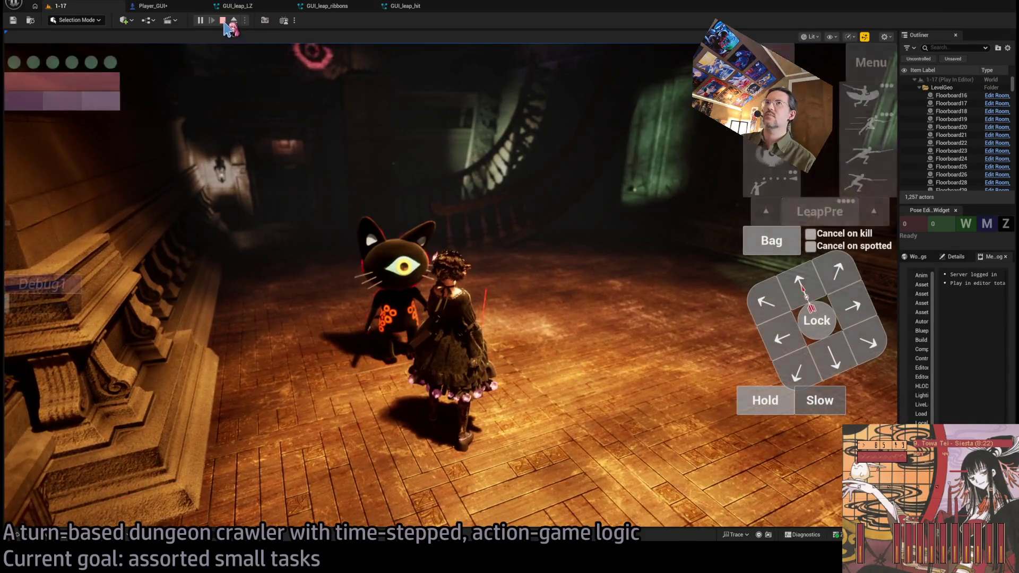
pyautogui.press('Escape')
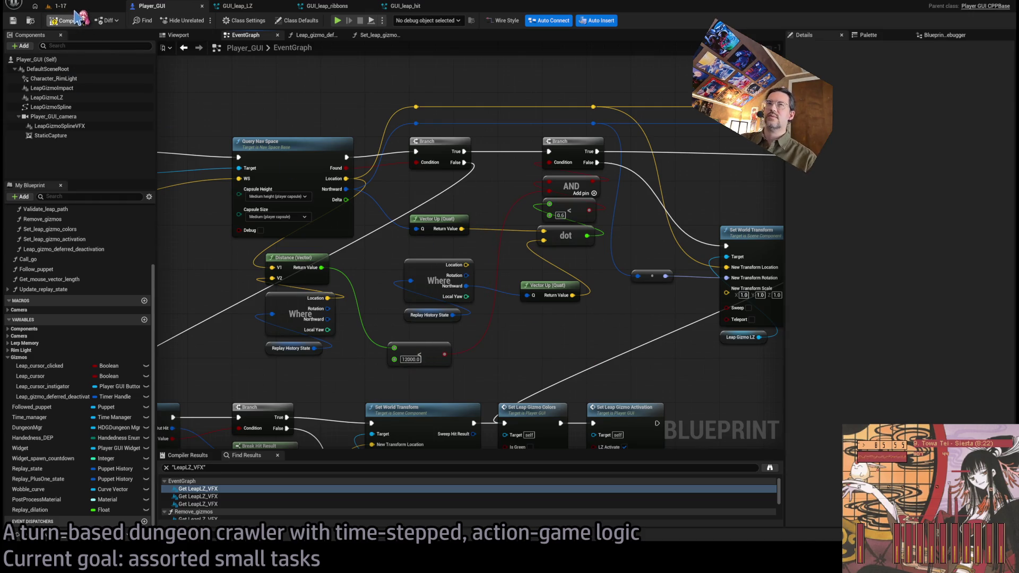
pyautogui.click(58, 6)
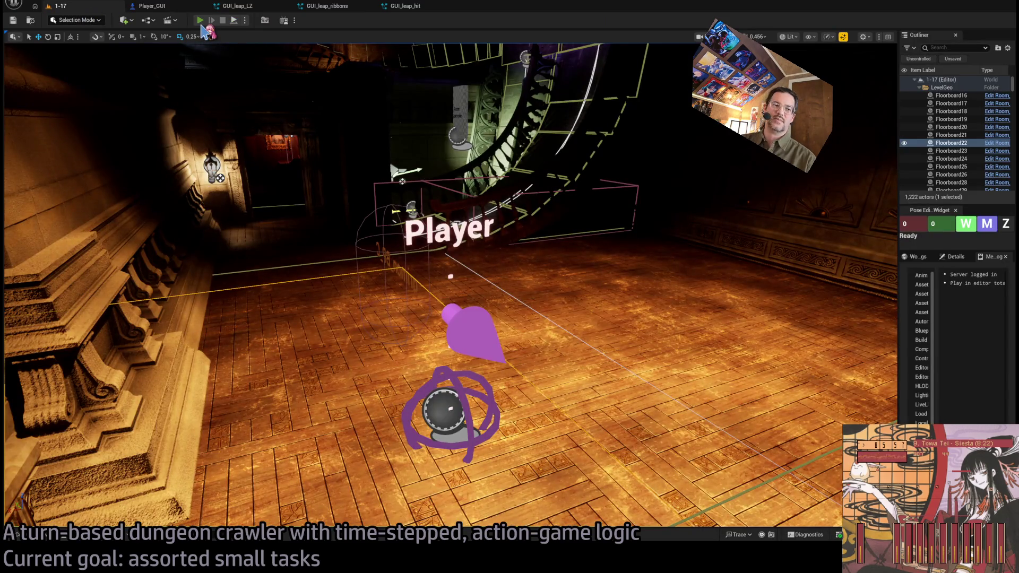
# - Play-test the new 1200.0 distance threshold twice, checking Player_GUI between runs
pyautogui.click(200, 20)
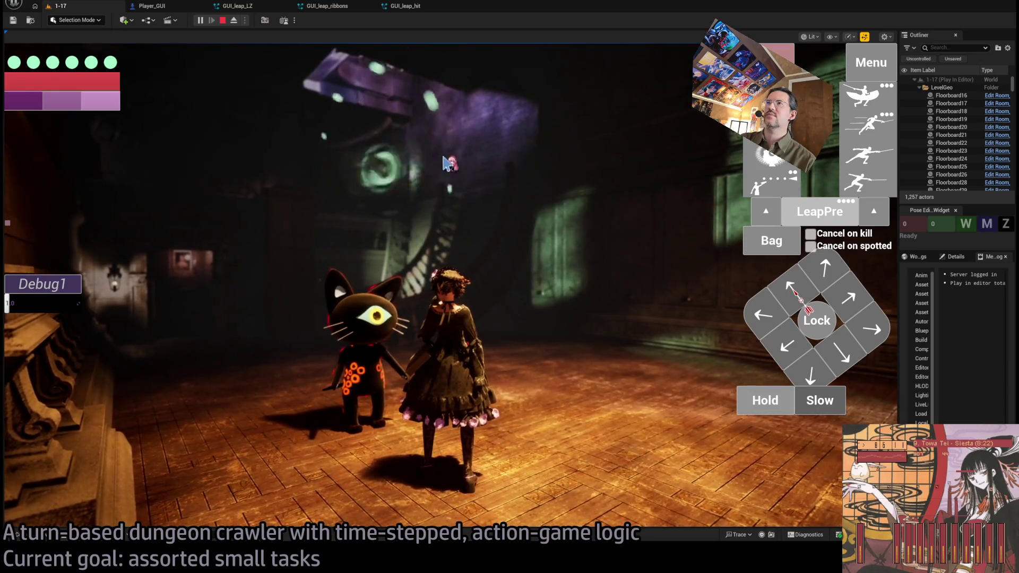
pyautogui.press('Escape')
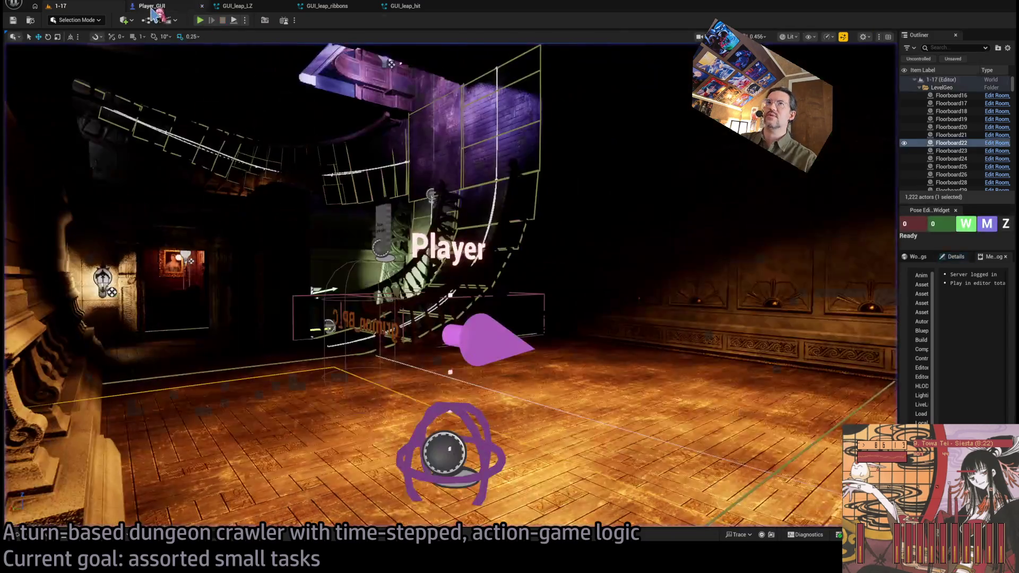
pyautogui.click(152, 8)
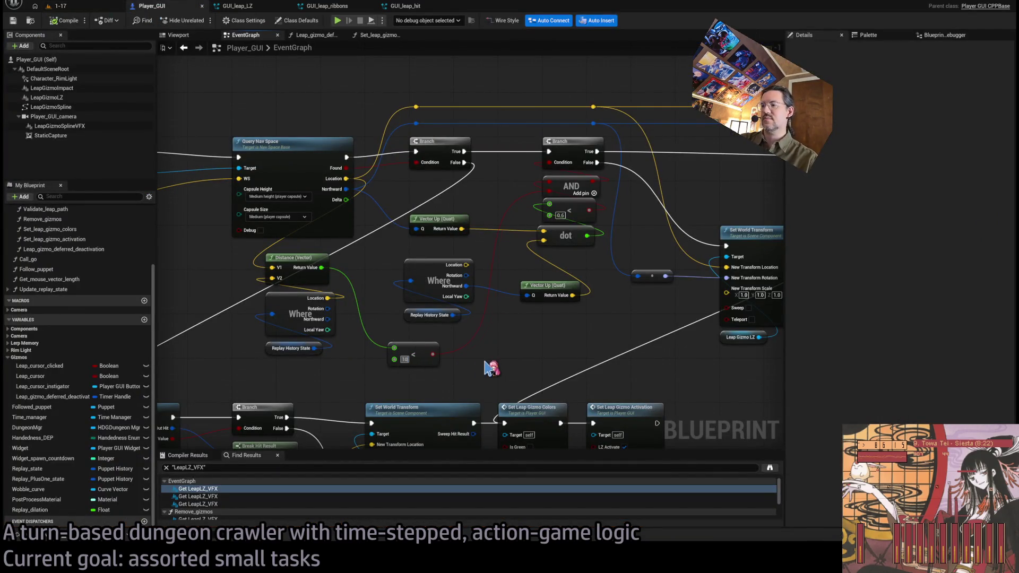
pyautogui.click(84, 9)
pyautogui.click(200, 21)
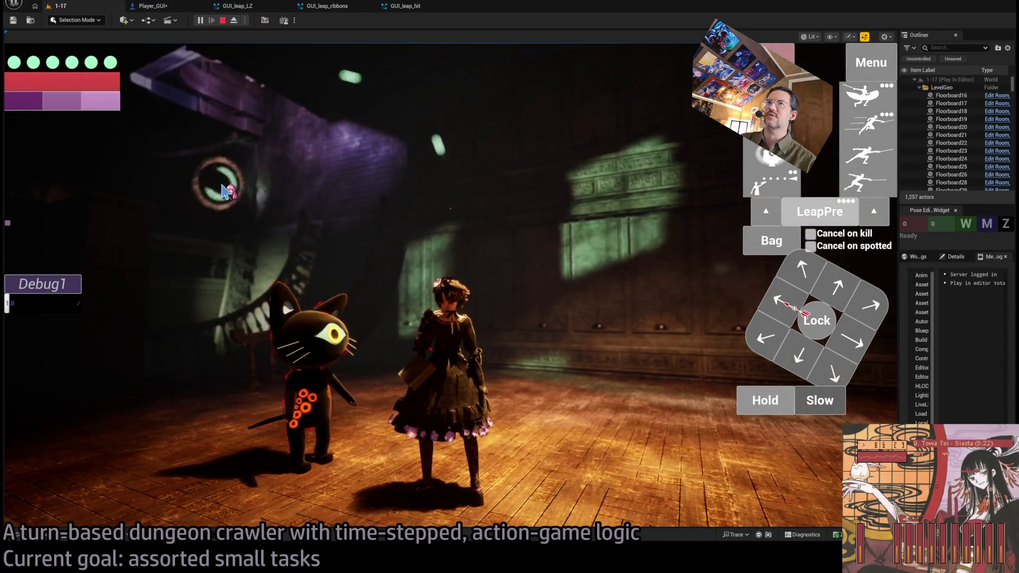
pyautogui.press('Escape')
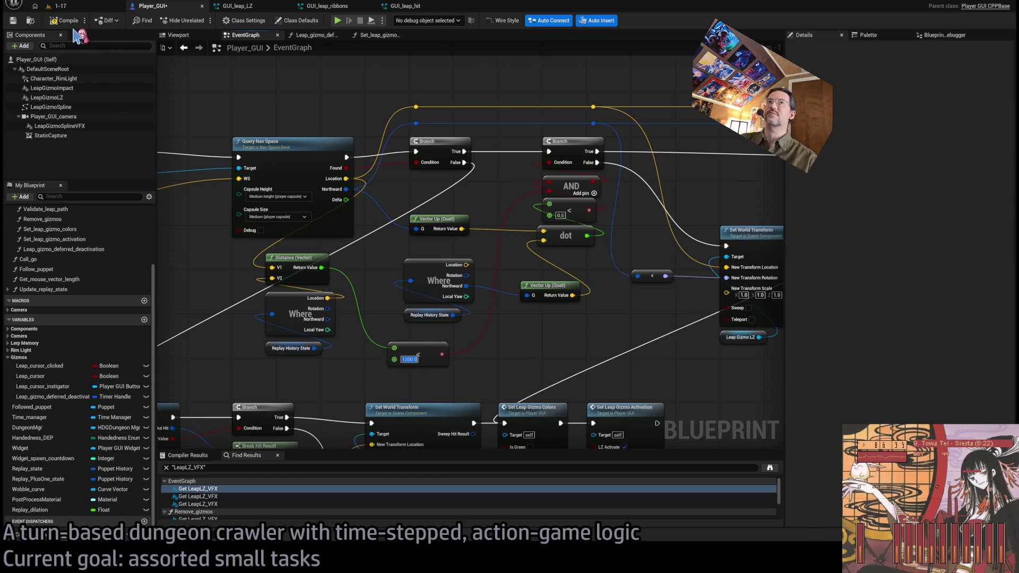
pyautogui.click(79, 6)
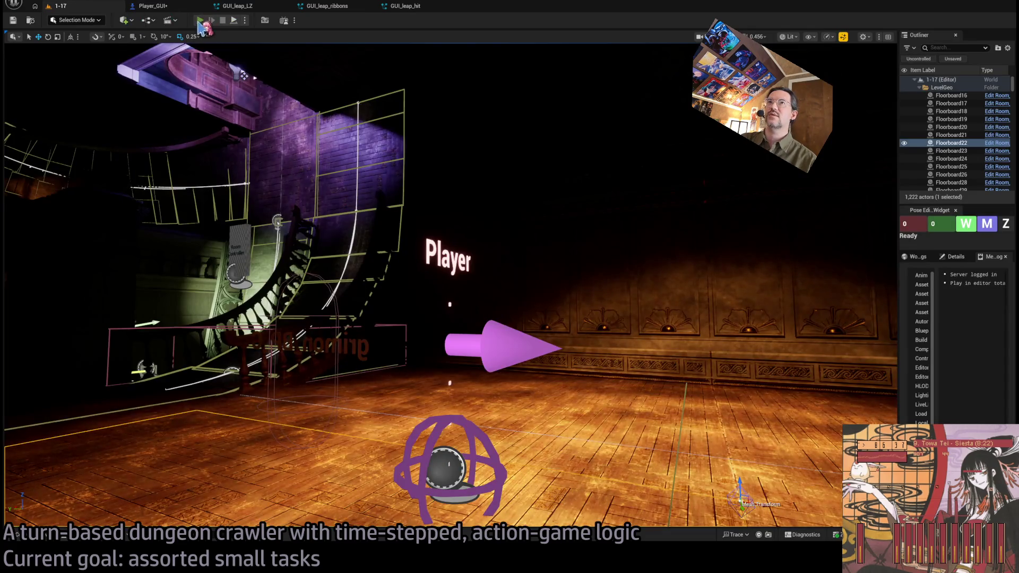
# - Aim and fire several leap attacks in level 1-17, landing on the green target ring
pyautogui.hotkey('alt', 'p')
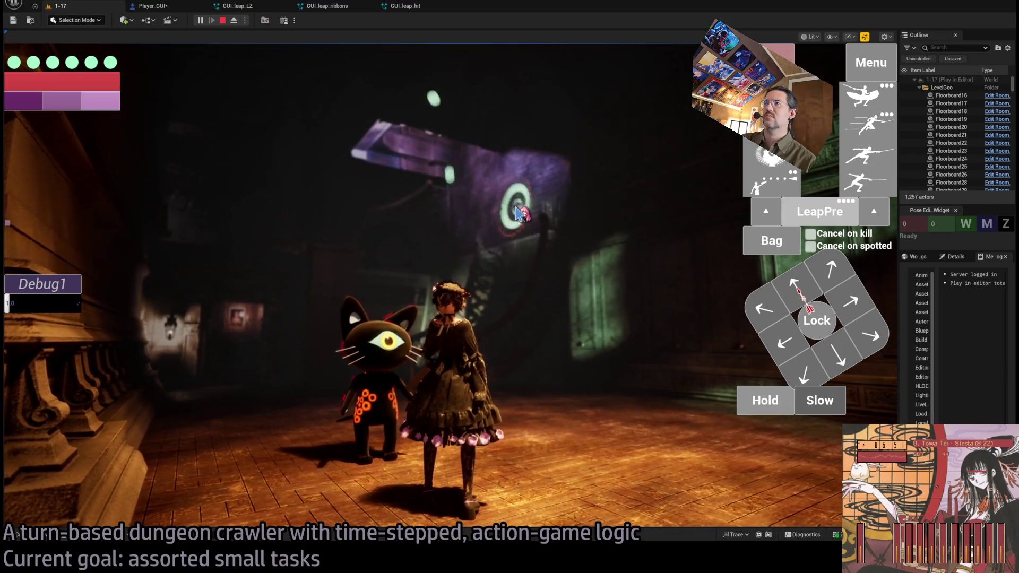
pyautogui.click(517, 213)
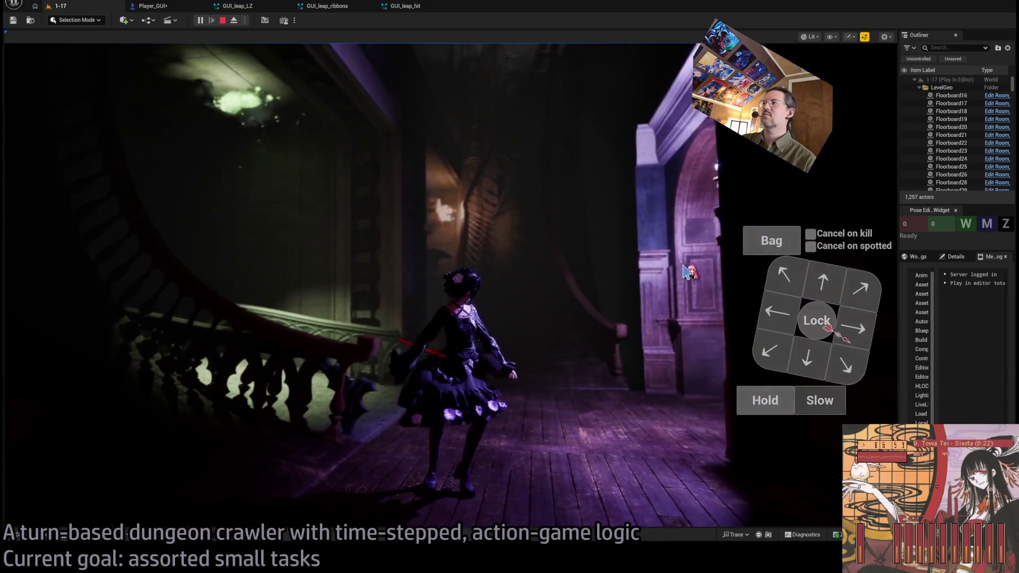
pyautogui.click(800, 215)
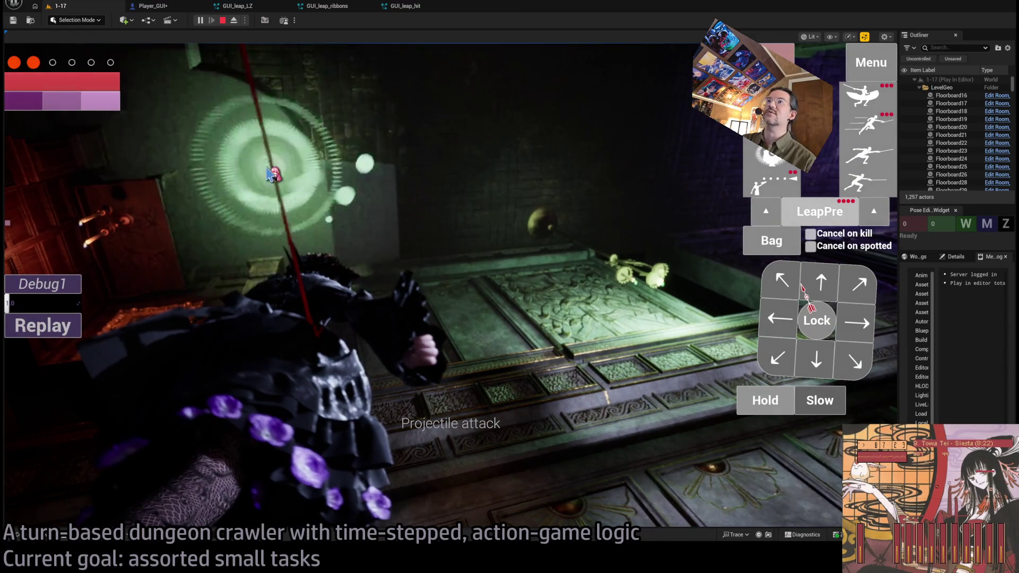
pyautogui.click(591, 161)
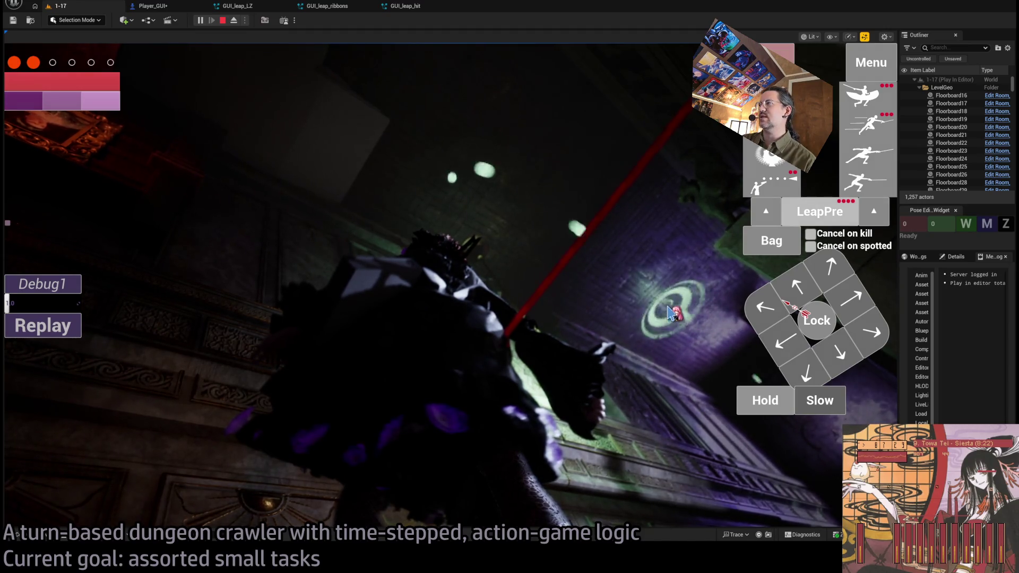
pyautogui.click(670, 313)
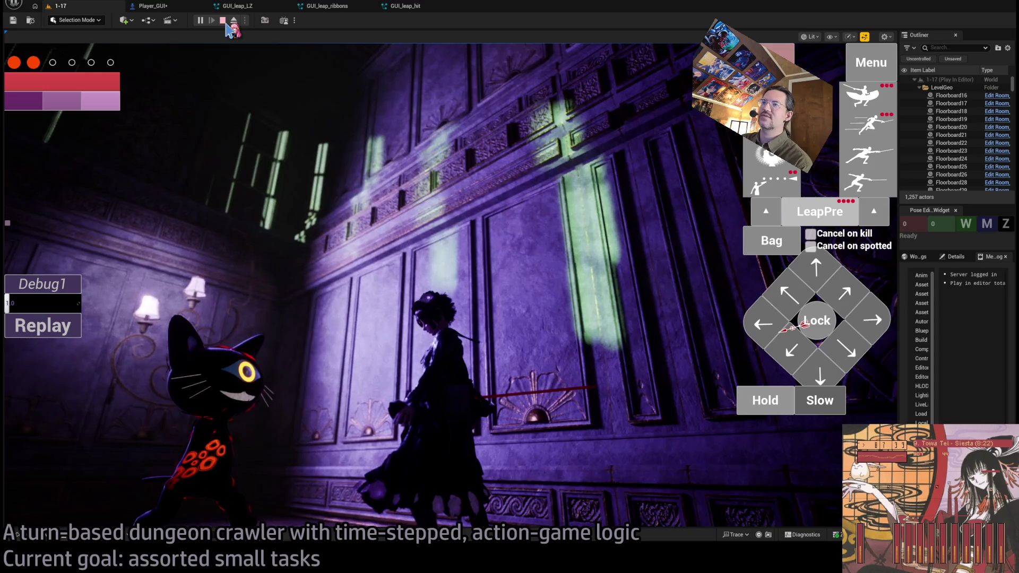
pyautogui.click(223, 21)
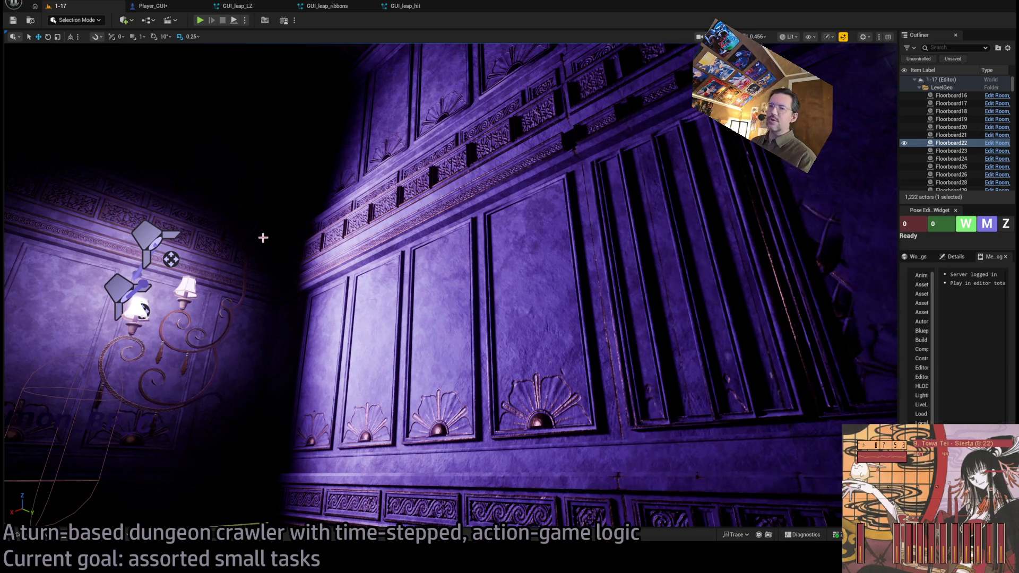
# - Add the bullet 'BUG: COMBOS continue after failing stamina transaction' atop the To-Do list
pyautogui.hotkey('alt', 'Tab')
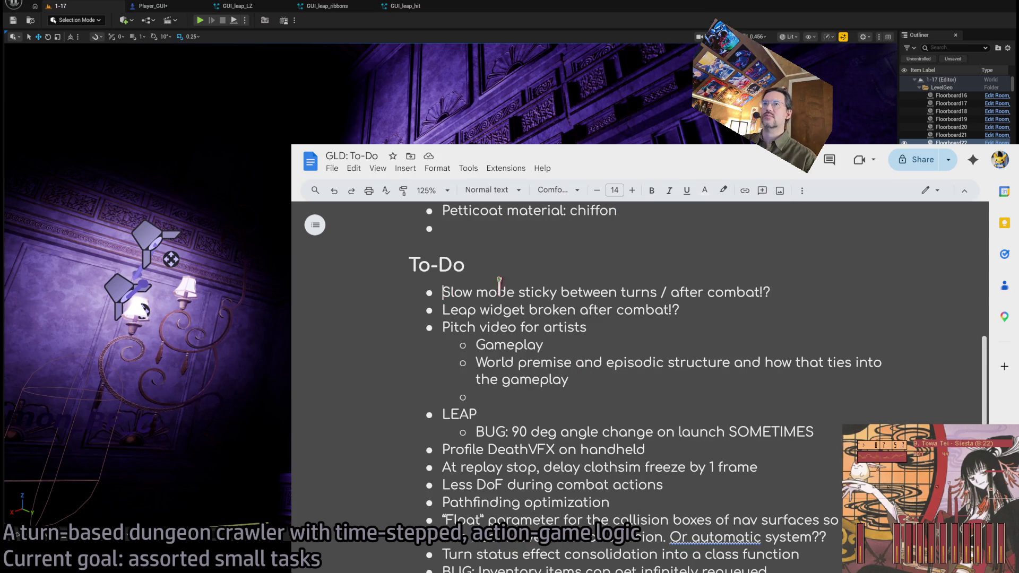
pyautogui.press('Return')
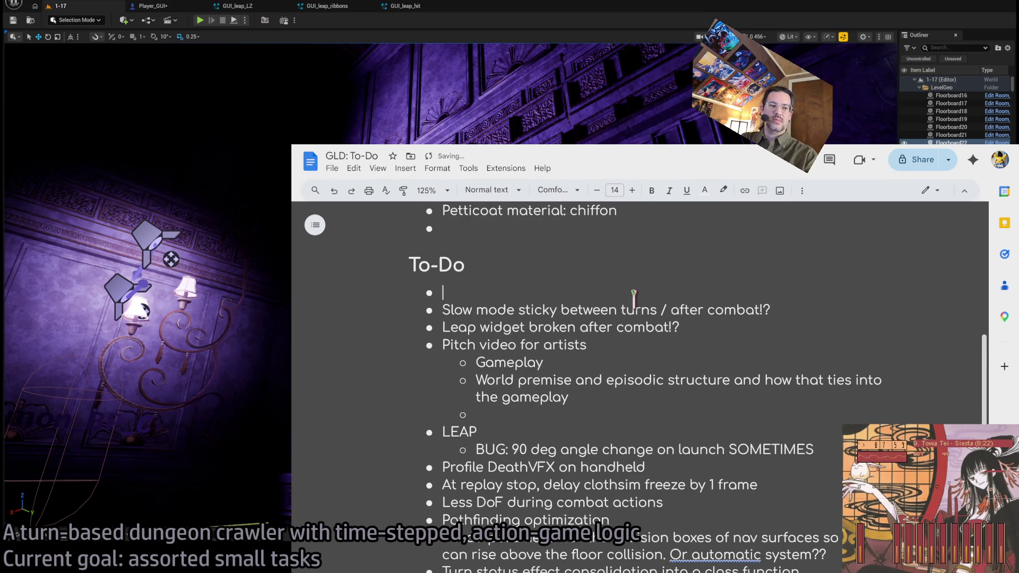
pyautogui.write('BUG')
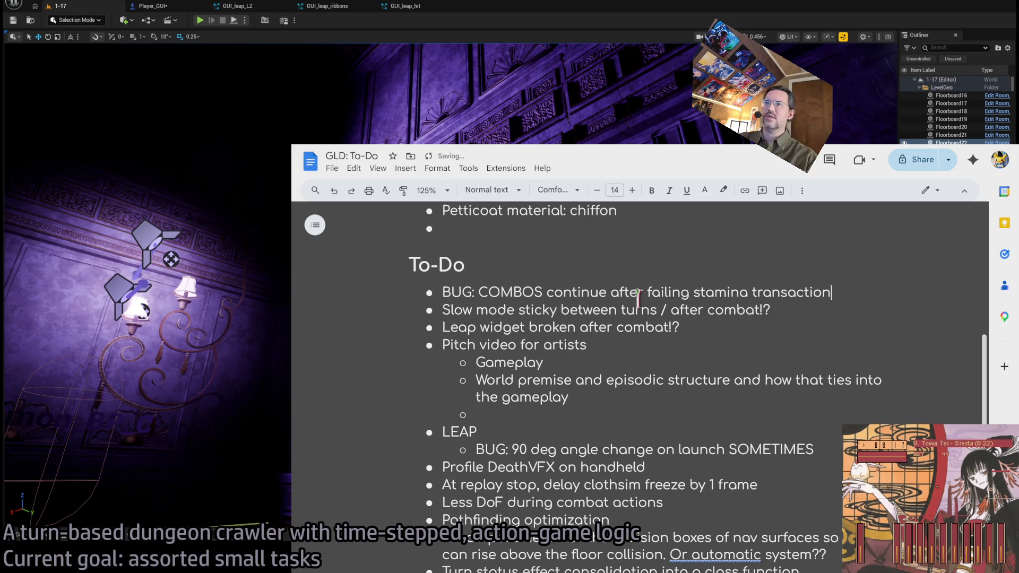
pyautogui.hotkey('alt', 'Tab')
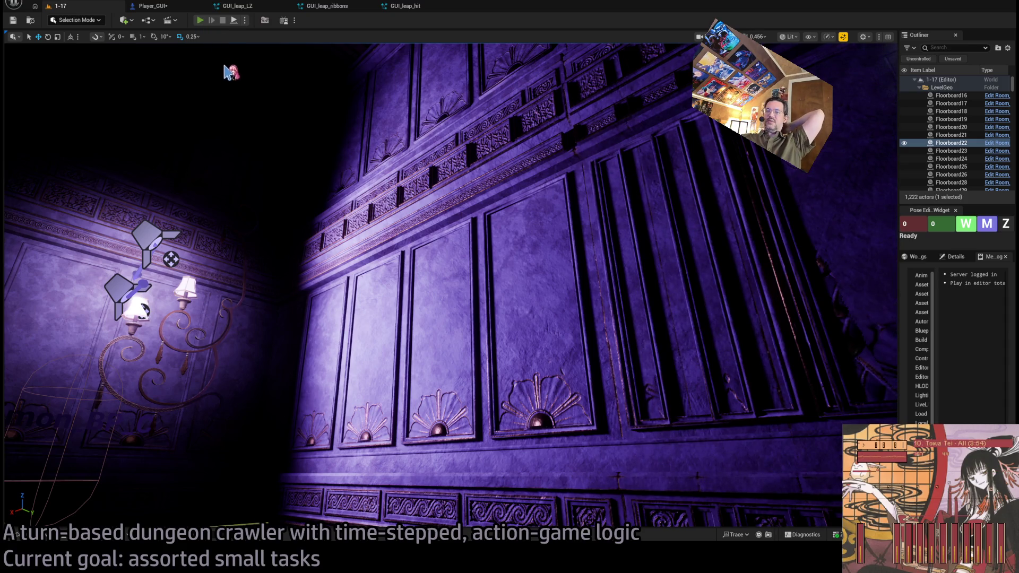
# - Run a brief play-in-editor test of level 1-17, then stop it
pyautogui.hotkey('alt', 'p')
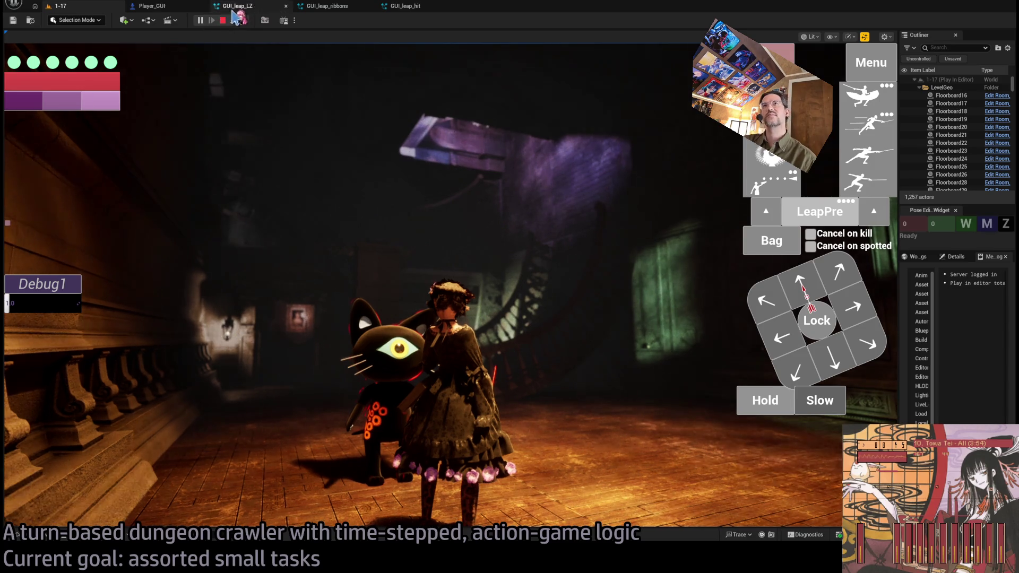
pyautogui.click(223, 21)
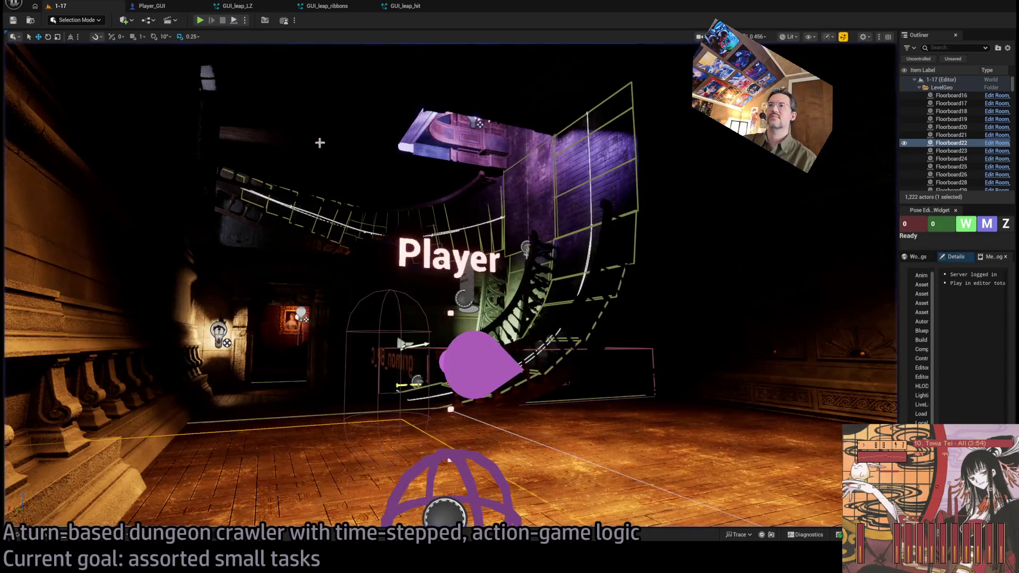
# - Close the GUI_leap_hit, GUI_leap_ribbons and GUI_leap_LZ particle-system tabs and return to level 1-17
pyautogui.click(406, 6)
pyautogui.middleClick(412, 6)
pyautogui.middleClick(329, 6)
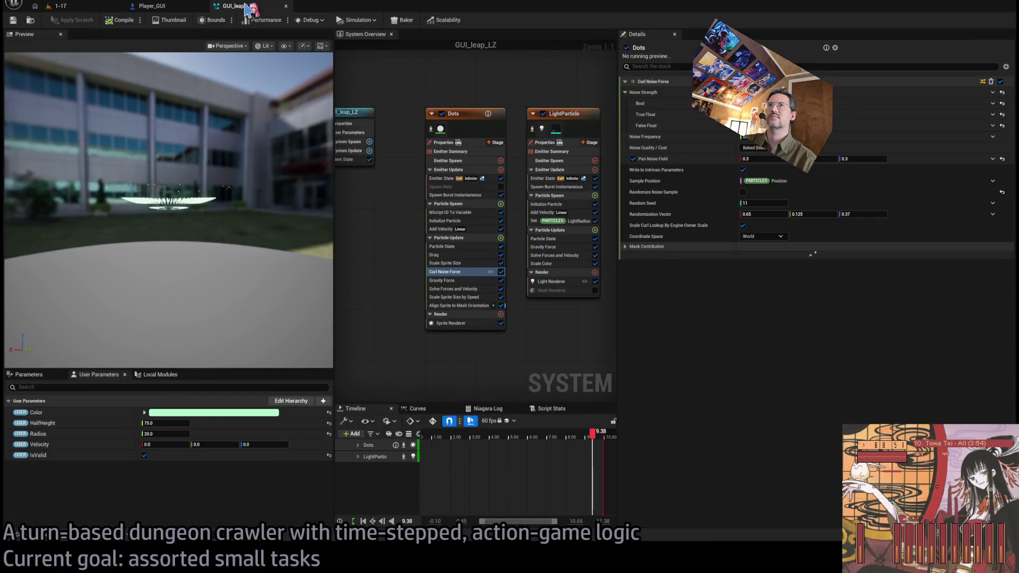
pyautogui.middleClick(250, 6)
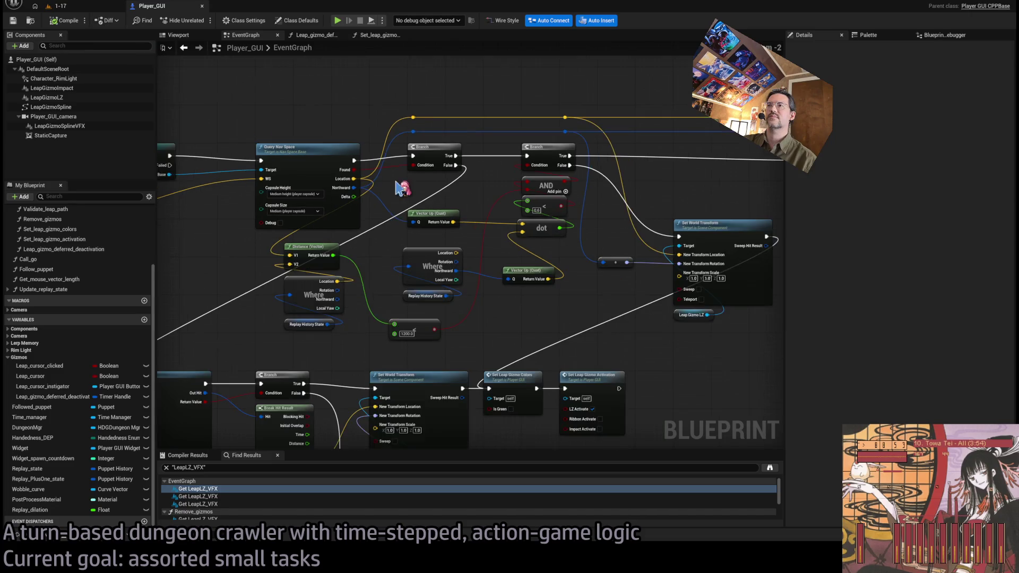
pyautogui.click(85, 8)
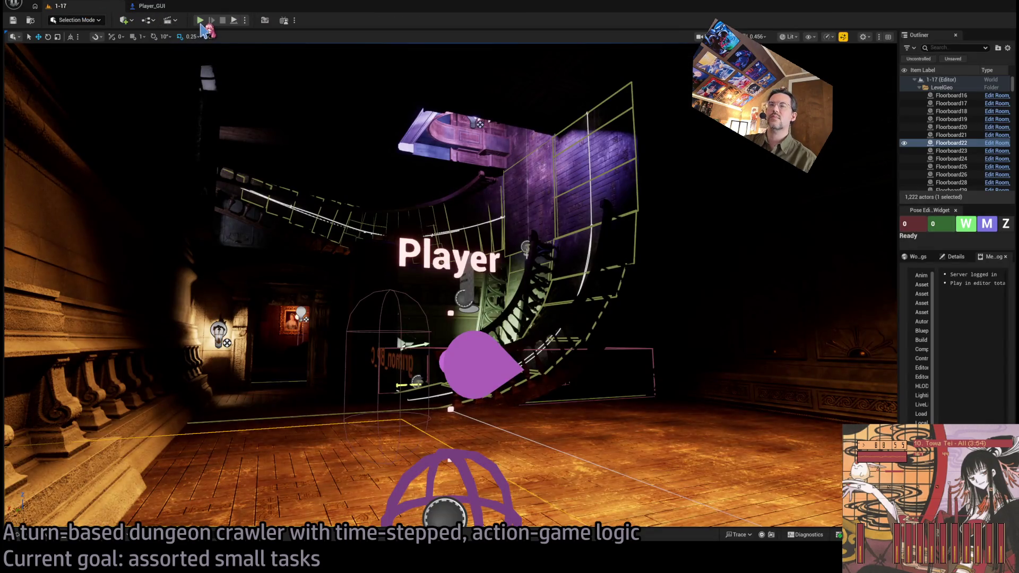
# - Run another playtest, check the To-Do document, then leap to a picked landing spot and return to Player_GUI
pyautogui.hotkey('alt', 'p')
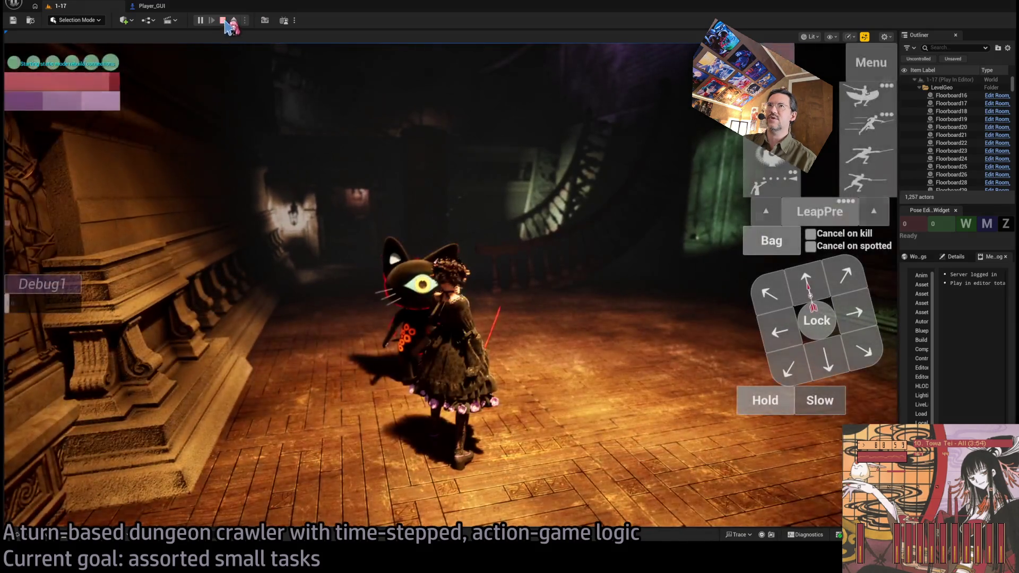
pyautogui.click(223, 21)
pyautogui.hotkey('alt', 'Tab')
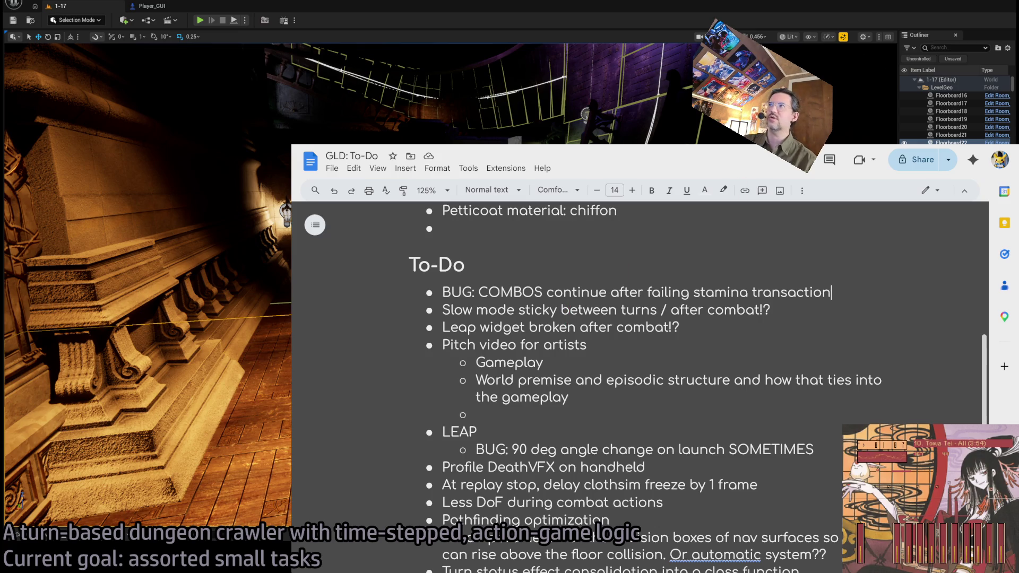
pyautogui.hotkey('alt', 'Tab')
pyautogui.moveTo(727, 230)
pyautogui.mouseDown()
pyautogui.moveTo(306, 166)
pyautogui.moveTo(208, 25)
pyautogui.mouseUp()
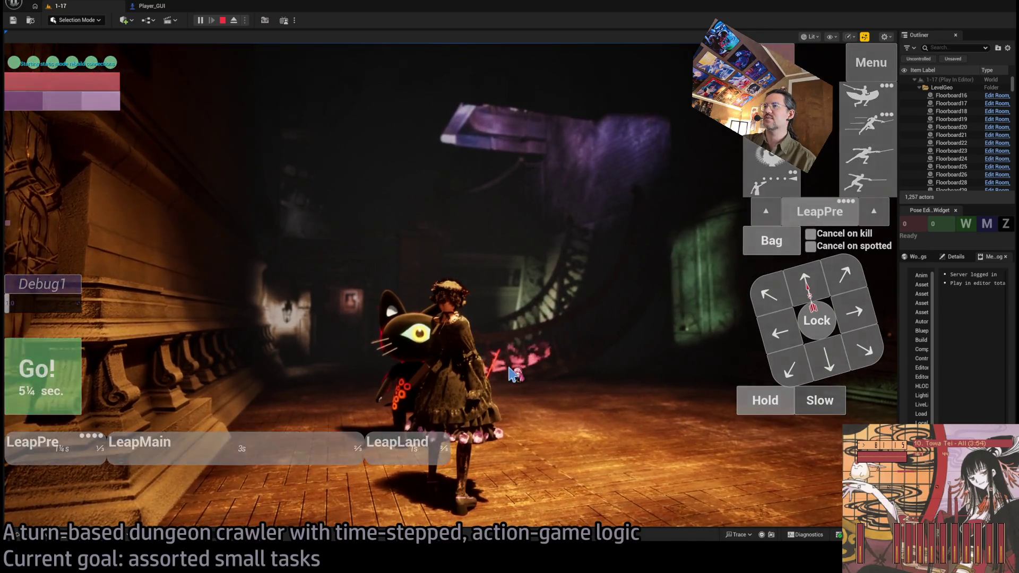
pyautogui.click(43, 371)
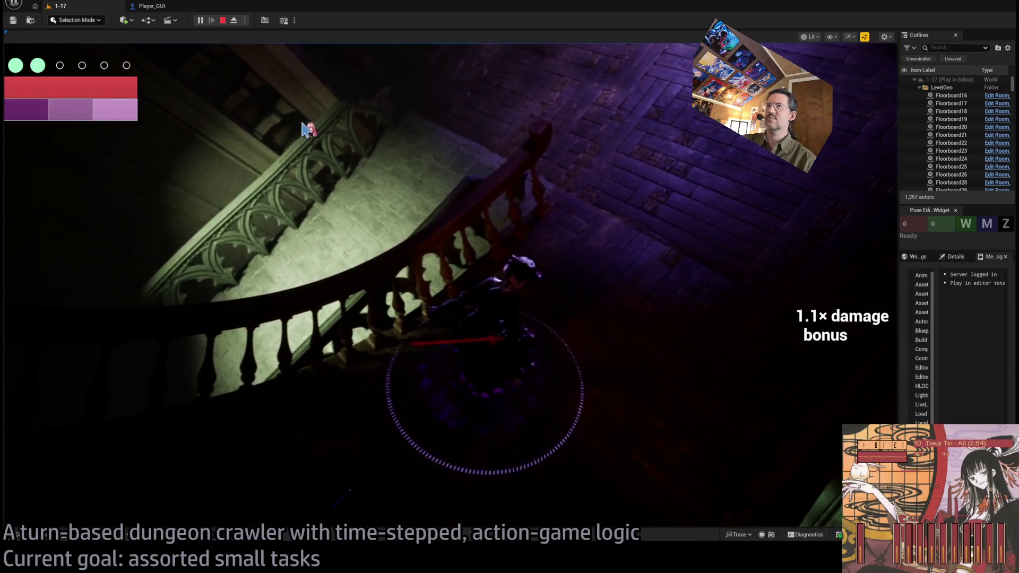
pyautogui.click(154, 6)
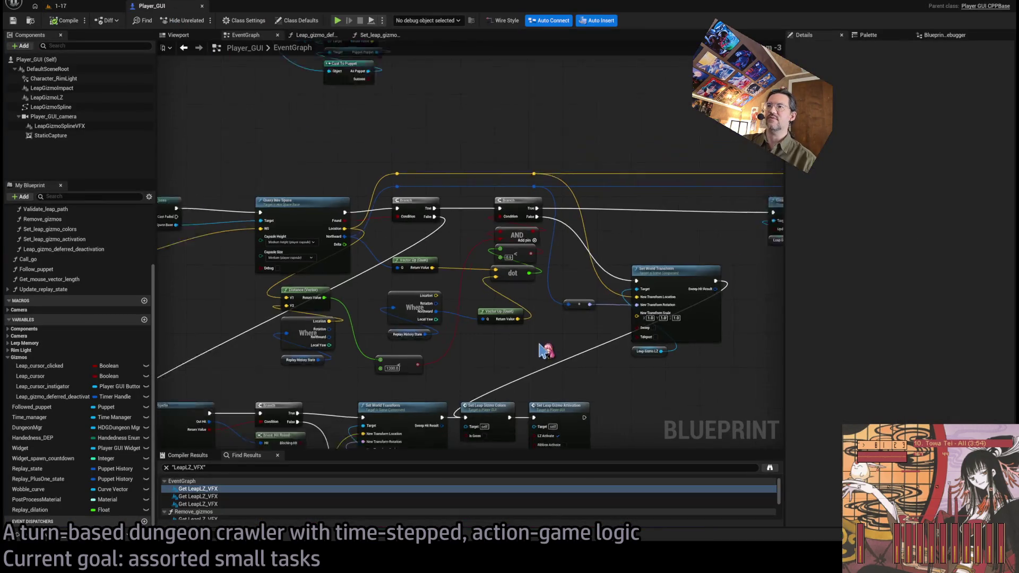
pyautogui.scroll(1, 463, 318)
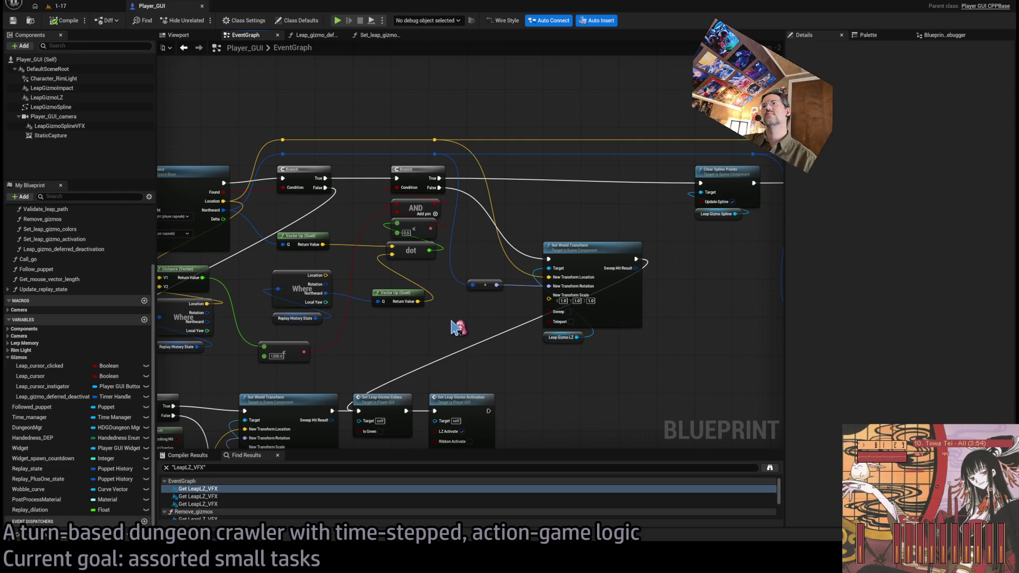
pyautogui.scroll(-2, 457, 328)
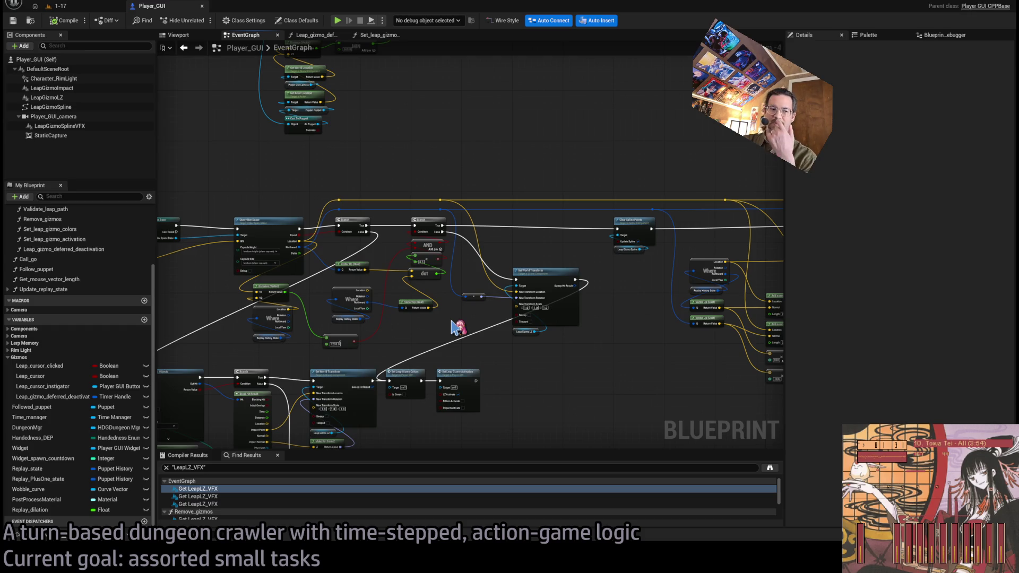